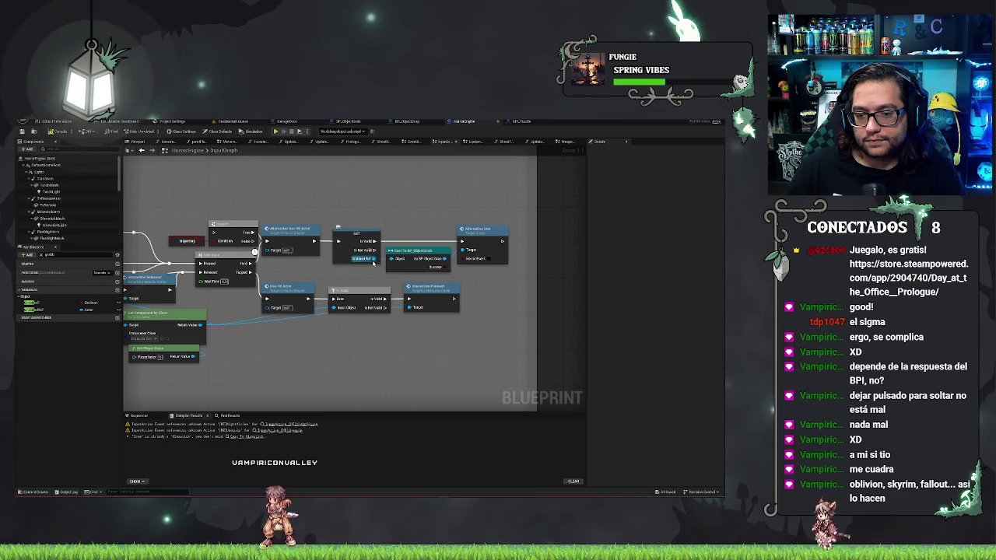
Step: Add a Drop call on the grabbed reference and delete the Alternate Use and Cast nodes
{"action": "left_click_drag", "start_coordinate": [375, 259], "coordinate": [427, 209]}
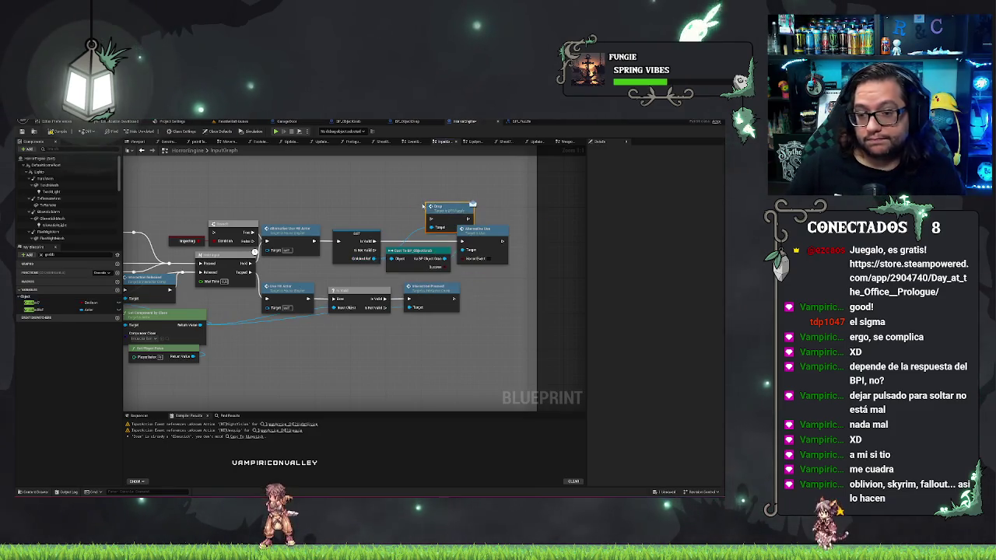
{"action": "left_click", "coordinate": [483, 233]}
{"action": "left_click_drag", "start_coordinate": [503, 274], "coordinate": [386, 248]}
{"action": "key", "text": "Delete"}
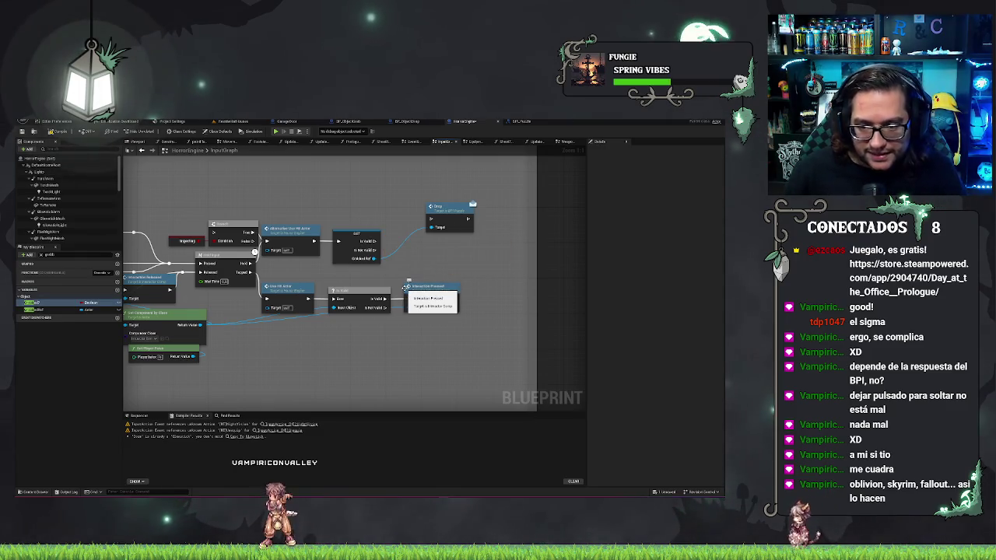
Step: Wire the Drop node into the Is Valid path and save the HorrorEngine blueprint
{"action": "mouse_move", "coordinate": [430, 219]}
{"action": "left_mouse_down"}
{"action": "mouse_move", "coordinate": [377, 246]}
{"action": "mouse_move", "coordinate": [433, 258]}
{"action": "left_mouse_up"}
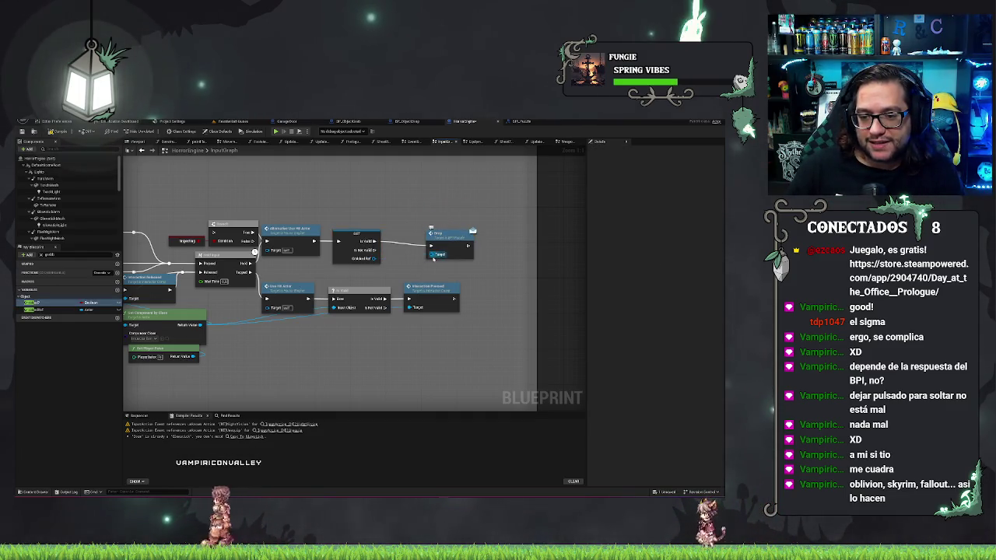
{"action": "mouse_move", "coordinate": [433, 258]}
{"action": "left_mouse_down"}
{"action": "mouse_move", "coordinate": [424, 254]}
{"action": "mouse_move", "coordinate": [444, 250]}
{"action": "left_mouse_up"}
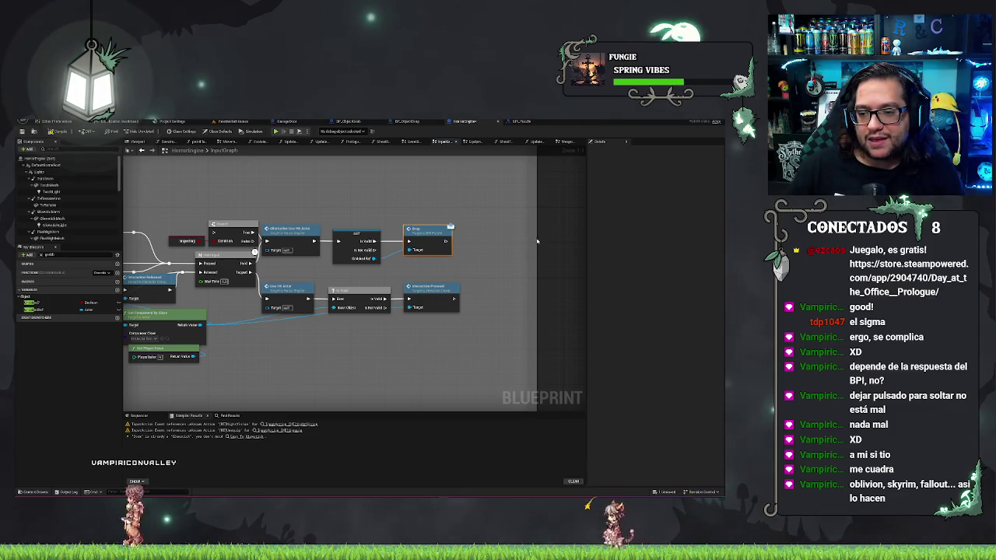
{"action": "key", "text": "ctrl+s"}
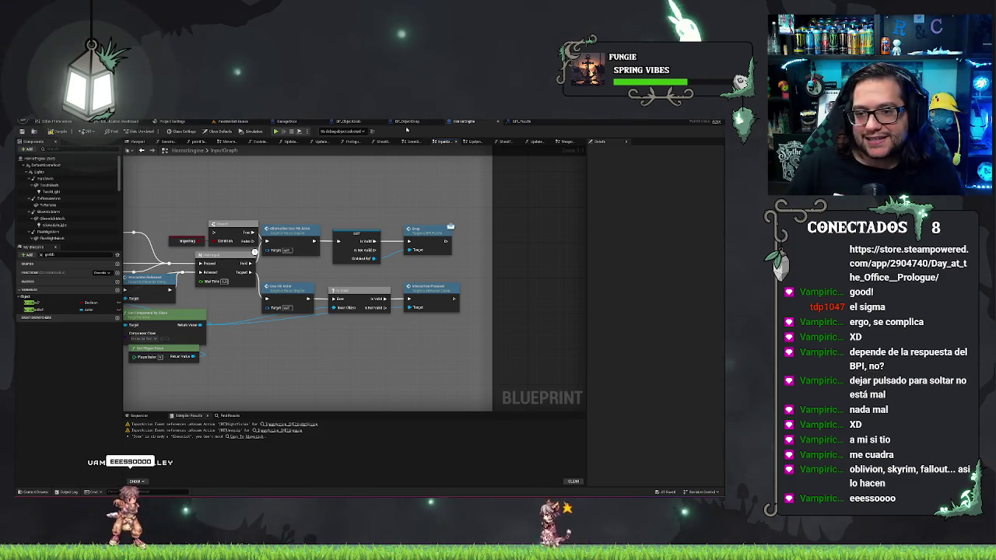
{"action": "left_click", "coordinate": [348, 122]}
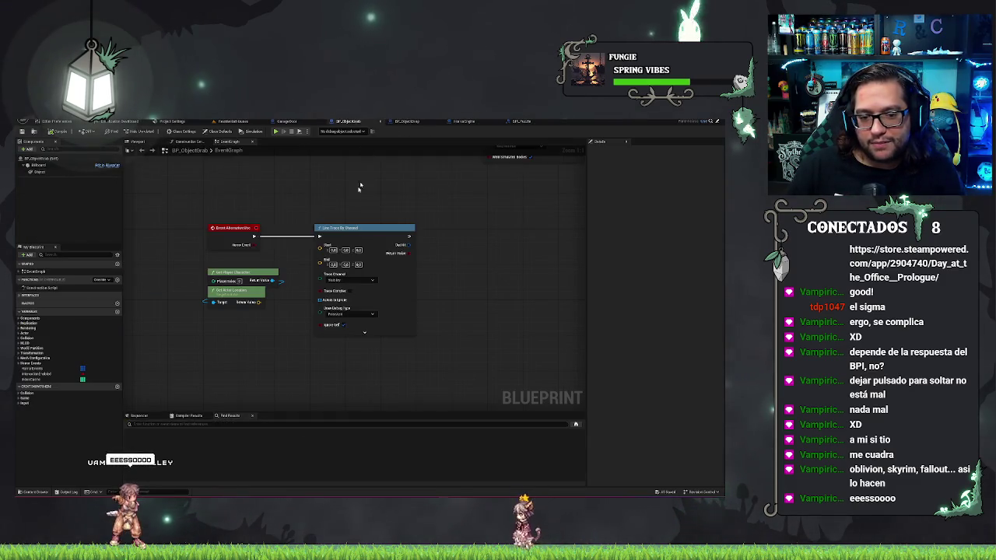
Step: Delete the old red event node and compile so the Drop interface function appears
{"action": "left_click", "coordinate": [244, 241]}
{"action": "key", "text": "Delete"}
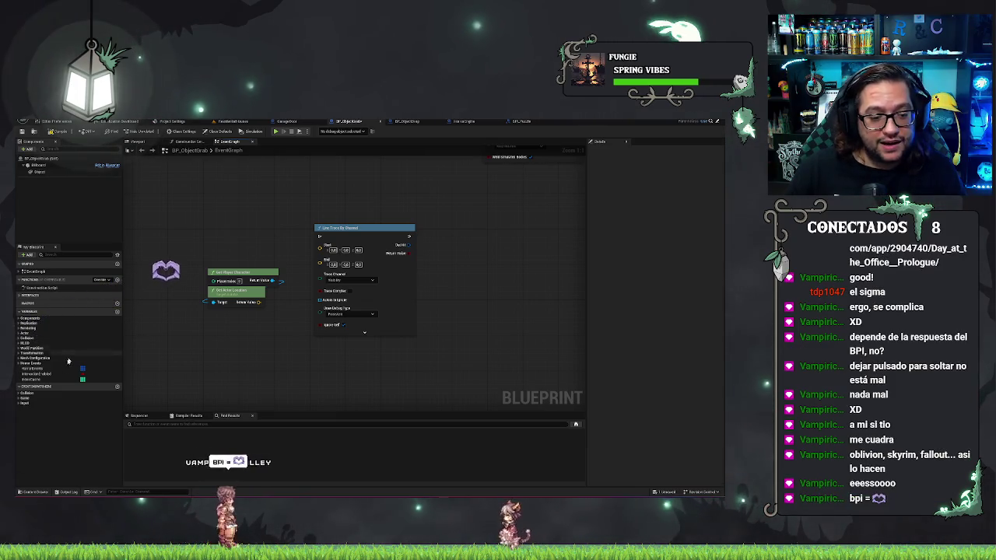
{"action": "left_click", "coordinate": [18, 296]}
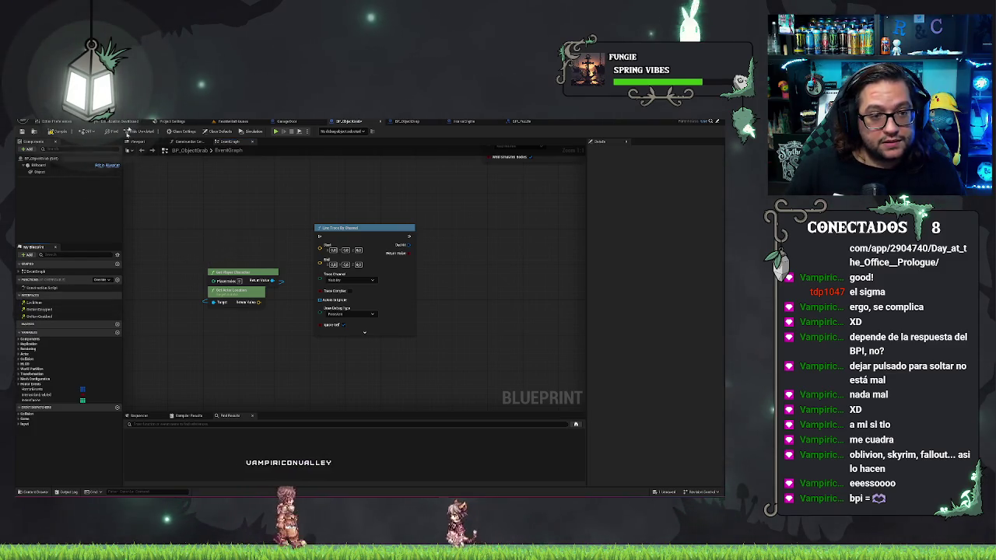
{"action": "left_click", "coordinate": [61, 131]}
Step: Add an Event Drop node above the Line Trace By Channel nodes and frame the graph
{"action": "left_click", "coordinate": [33, 303]}
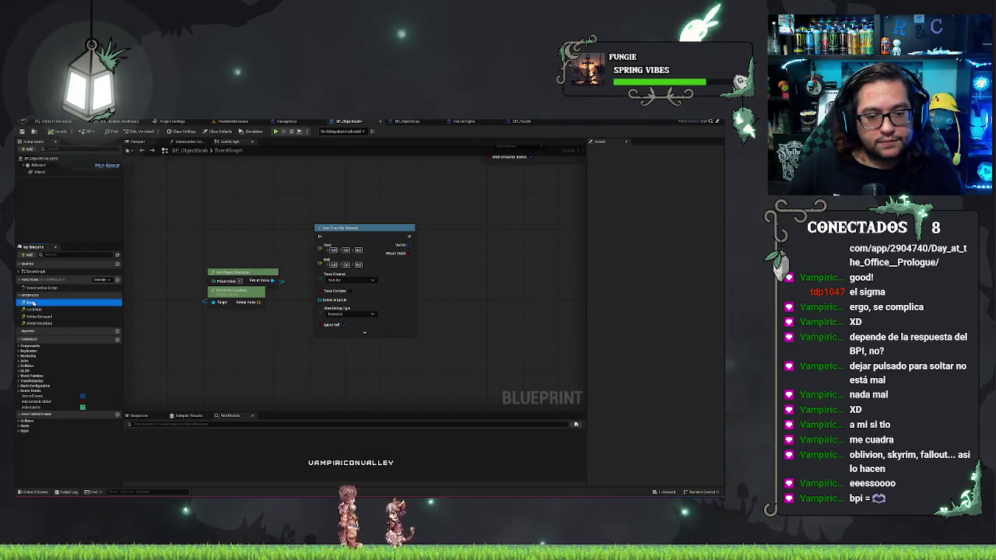
{"action": "double_click", "coordinate": [33, 302]}
{"action": "mouse_move", "coordinate": [357, 346]}
{"action": "left_mouse_down"}
{"action": "mouse_move", "coordinate": [411, 211]}
{"action": "mouse_move", "coordinate": [474, 221]}
{"action": "left_mouse_up"}
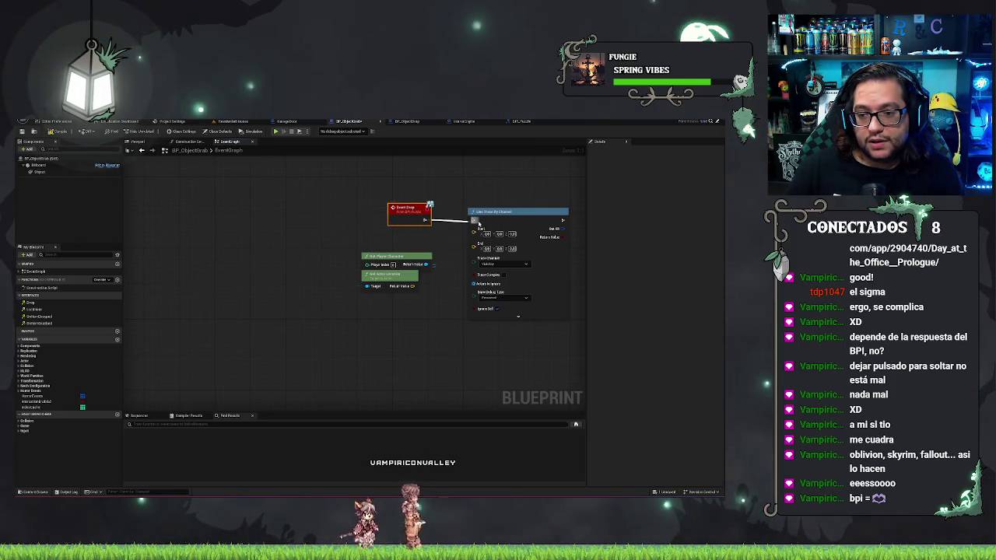
{"action": "left_click_drag", "start_coordinate": [483, 182], "coordinate": [399, 208]}
{"action": "left_click_drag", "start_coordinate": [358, 269], "coordinate": [281, 263]}
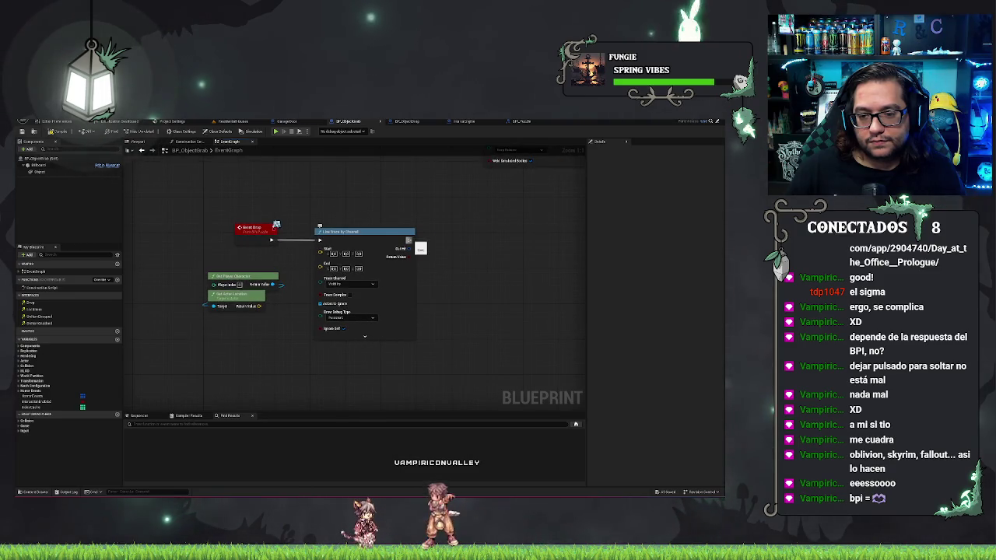
{"action": "left_click_drag", "start_coordinate": [403, 220], "coordinate": [422, 218]}
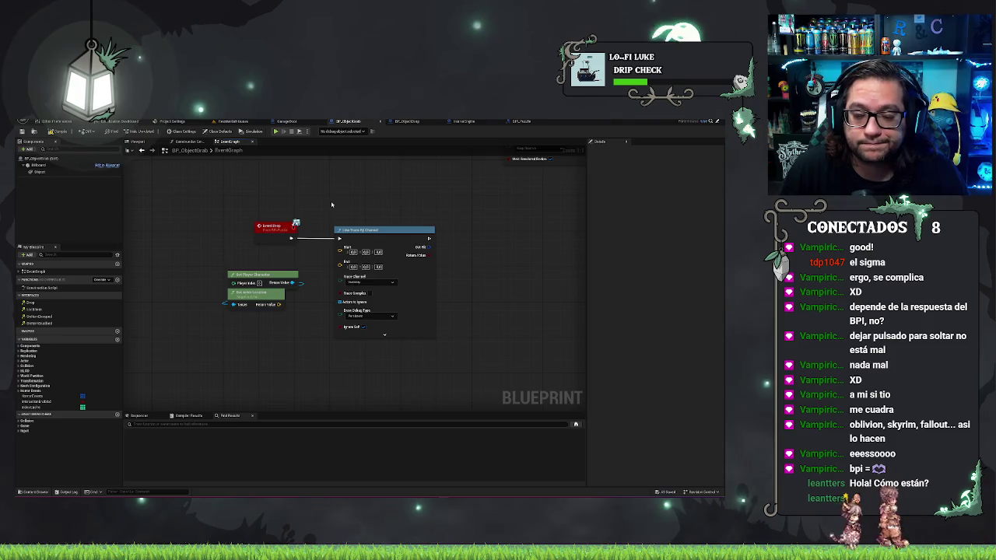
Step: Pan the graph slightly left to frame Event Drop and the line trace nodes
{"action": "left_click_drag", "start_coordinate": [333, 205], "coordinate": [304, 196]}
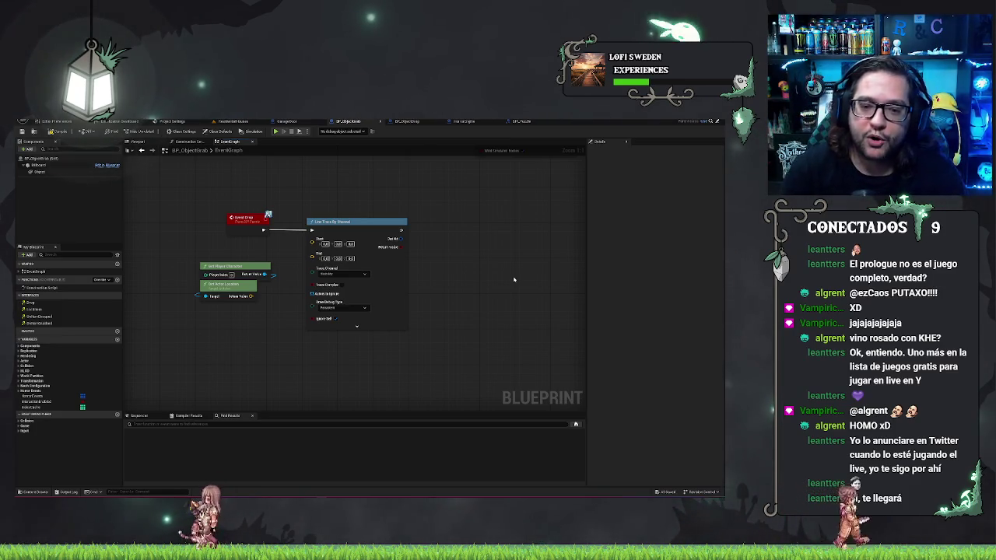
Step: Move Get Actor Location above Get Player Character and box-select the nodes together
{"action": "left_click_drag", "start_coordinate": [224, 286], "coordinate": [225, 249]}
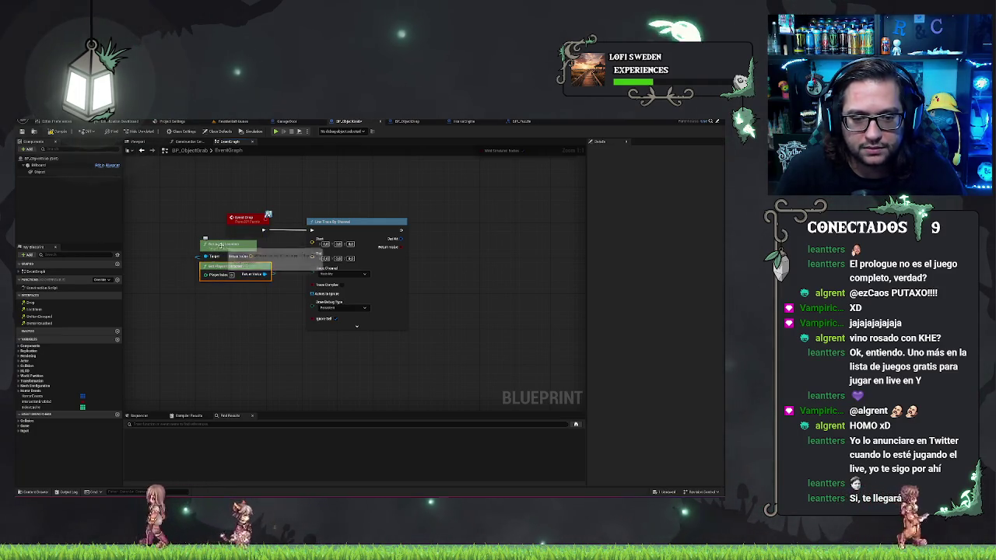
{"action": "mouse_move", "coordinate": [272, 284]}
{"action": "left_mouse_down"}
{"action": "mouse_move", "coordinate": [212, 234]}
{"action": "mouse_move", "coordinate": [207, 288]}
{"action": "mouse_move", "coordinate": [221, 285]}
{"action": "left_mouse_up"}
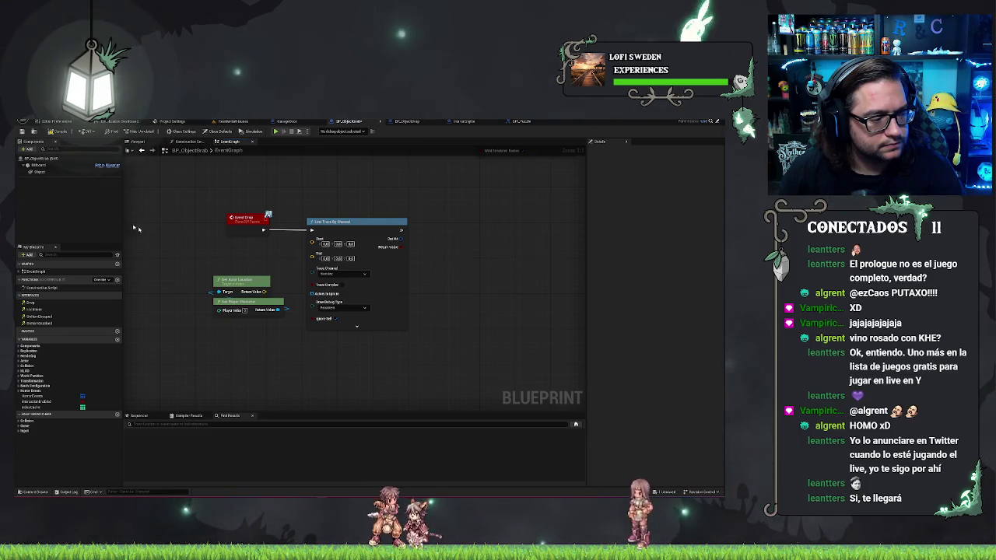
{"action": "right_click", "coordinate": [259, 343]}
Step: Add Get Actor Forward Vector targeting Get Player Character, then shift Line Trace By Channel right
{"action": "right_click", "coordinate": [229, 354]}
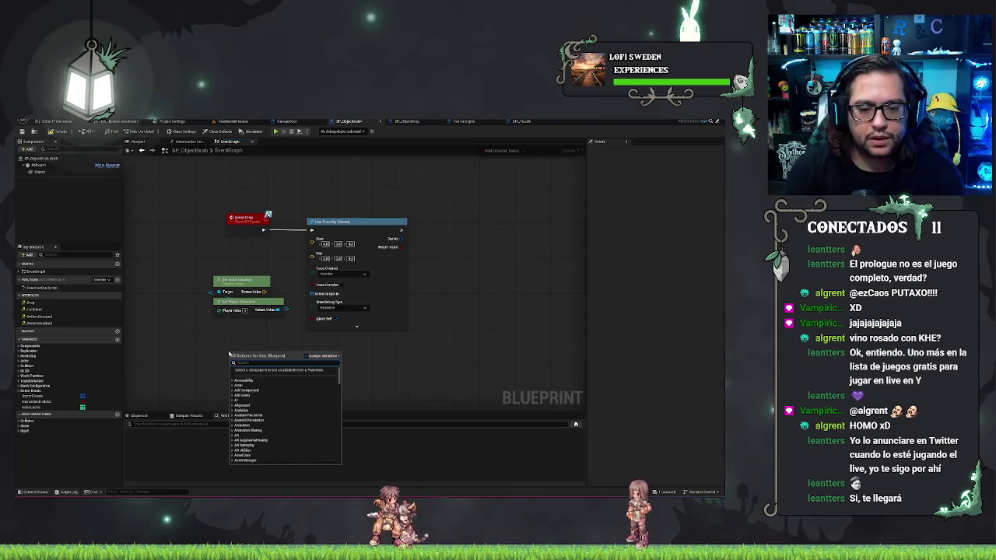
{"action": "type", "text": "getactorfo"}
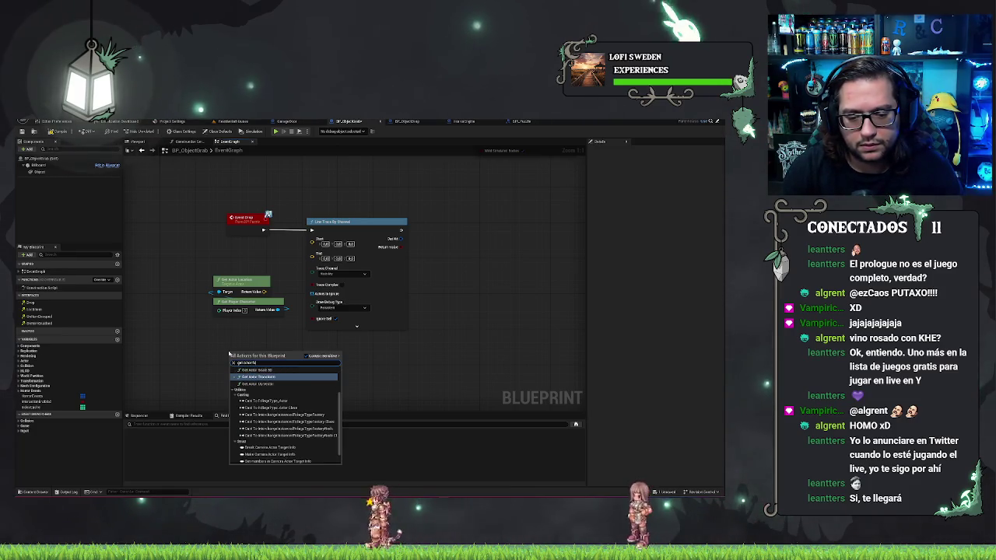
{"action": "type", "text": "rward"}
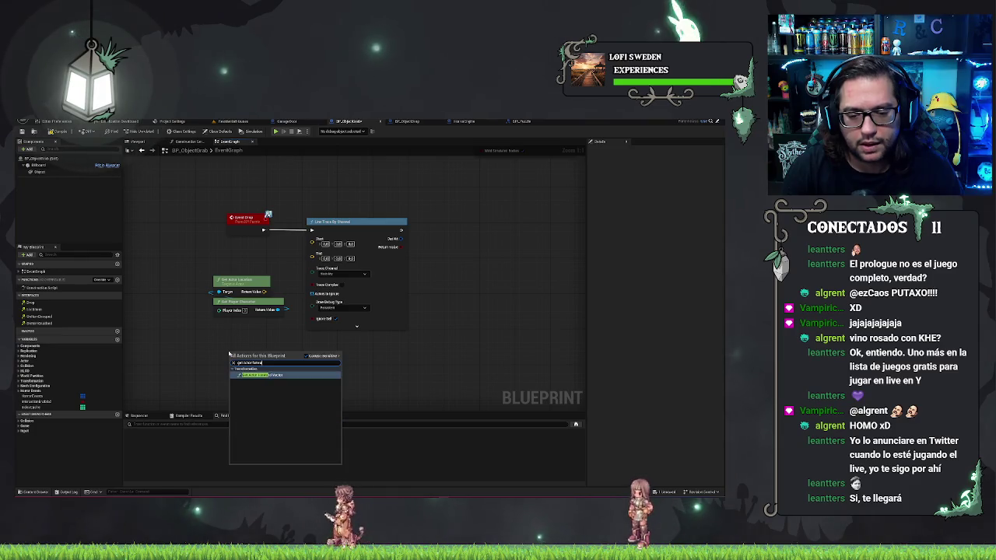
{"action": "key", "text": "Return"}
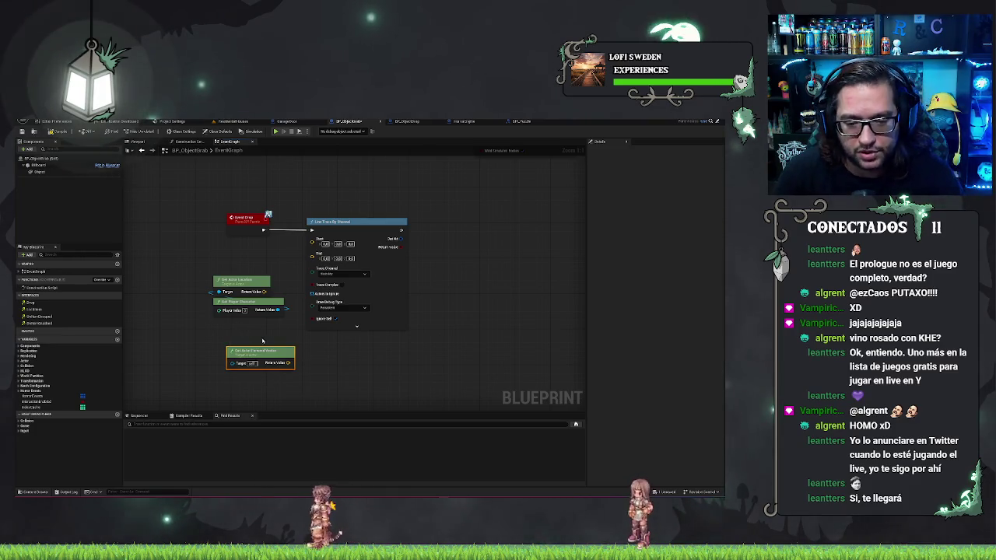
{"action": "left_click_drag", "start_coordinate": [258, 357], "coordinate": [244, 343]}
{"action": "mouse_move", "coordinate": [278, 310]}
{"action": "left_mouse_down"}
{"action": "mouse_move", "coordinate": [224, 349]}
{"action": "mouse_move", "coordinate": [224, 334]}
{"action": "left_mouse_up"}
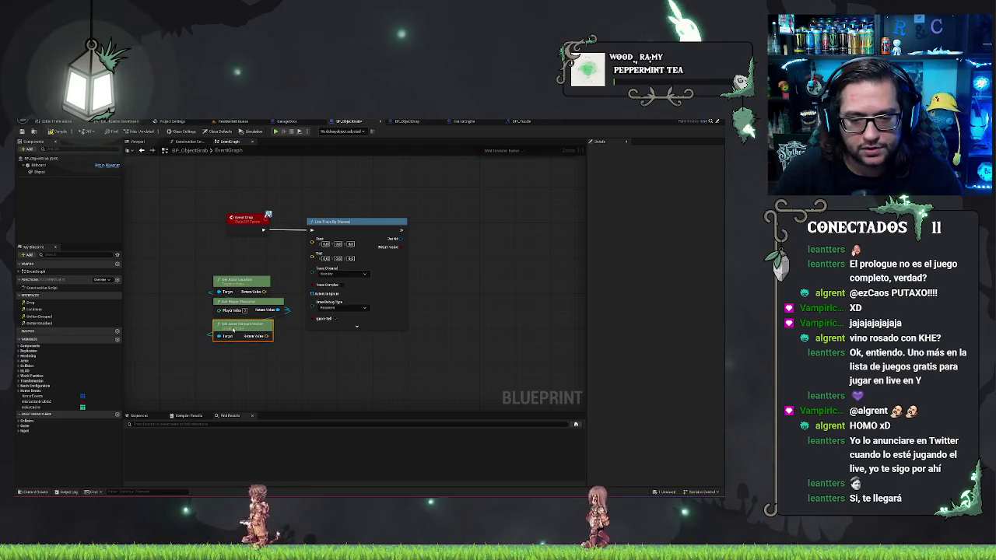
{"action": "left_click_drag", "start_coordinate": [380, 180], "coordinate": [384, 227]}
{"action": "mouse_move", "coordinate": [344, 285]}
{"action": "left_mouse_down"}
{"action": "mouse_move", "coordinate": [388, 285]}
{"action": "mouse_move", "coordinate": [433, 258]}
{"action": "left_mouse_up"}
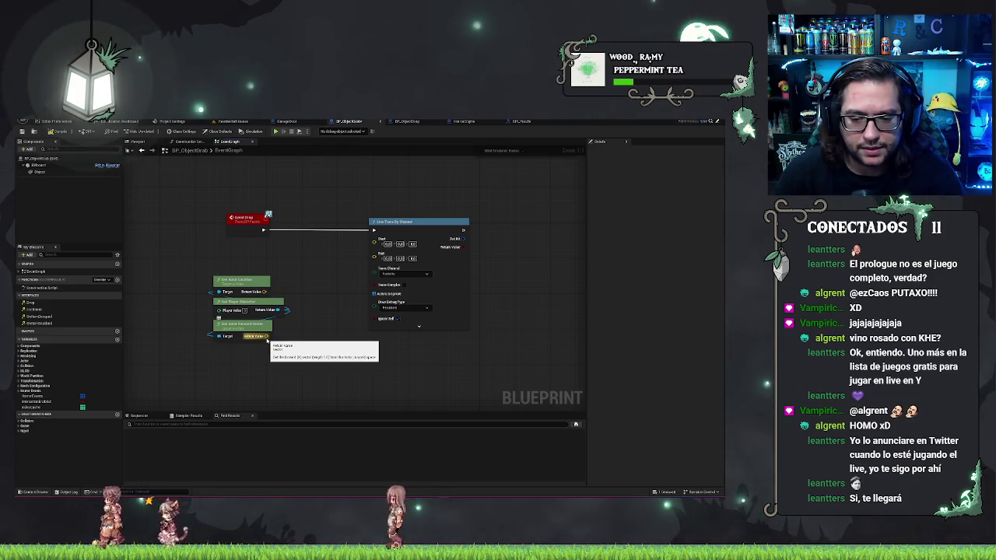
Step: Multiply the forward vector by a float and feed the result into the trace Start
{"action": "left_click_drag", "start_coordinate": [267, 340], "coordinate": [290, 339]}
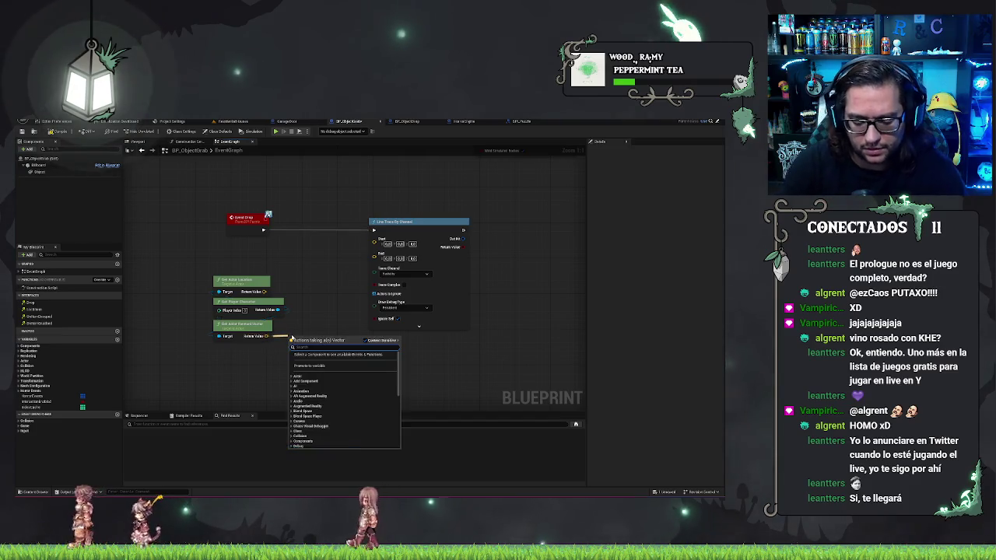
{"action": "type", "text": "mul"}
{"action": "key", "text": "Return"}
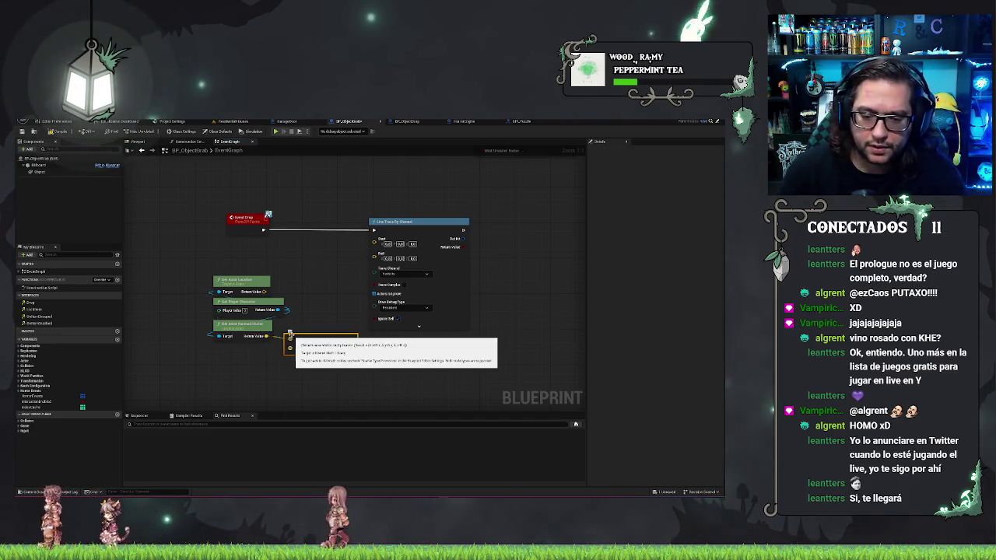
{"action": "right_click", "coordinate": [290, 348]}
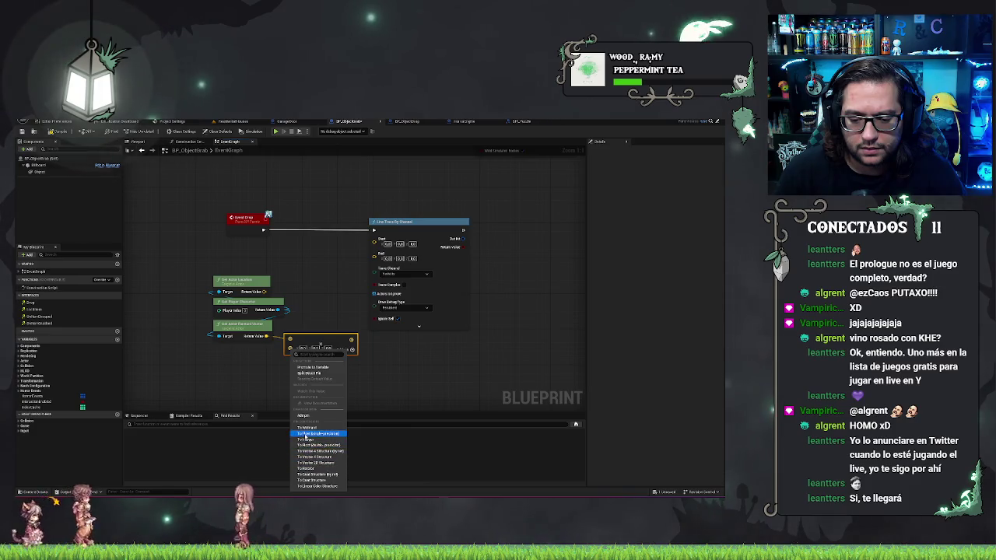
{"action": "left_click", "coordinate": [311, 434]}
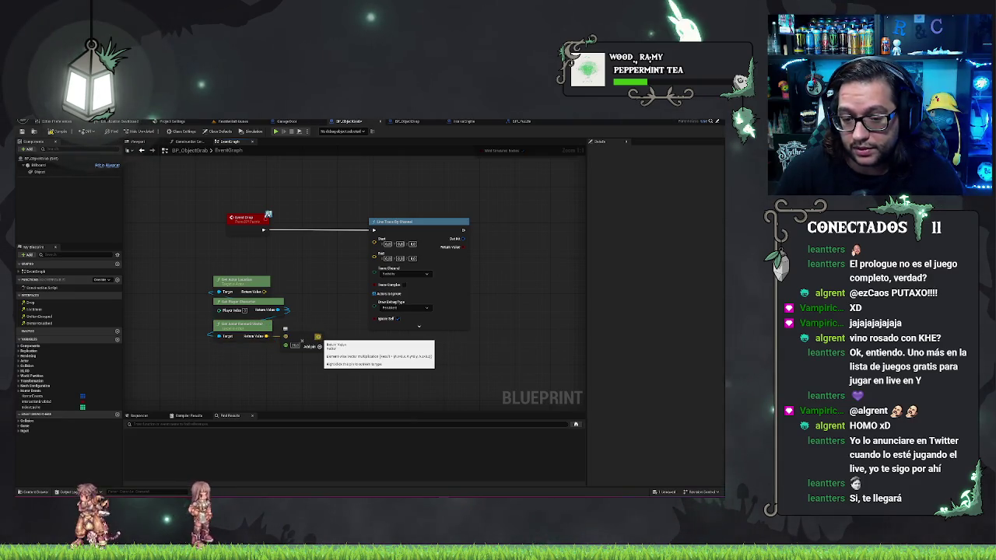
{"action": "left_click_drag", "start_coordinate": [318, 337], "coordinate": [328, 327]}
{"action": "left_click_drag", "start_coordinate": [354, 255], "coordinate": [373, 238]}
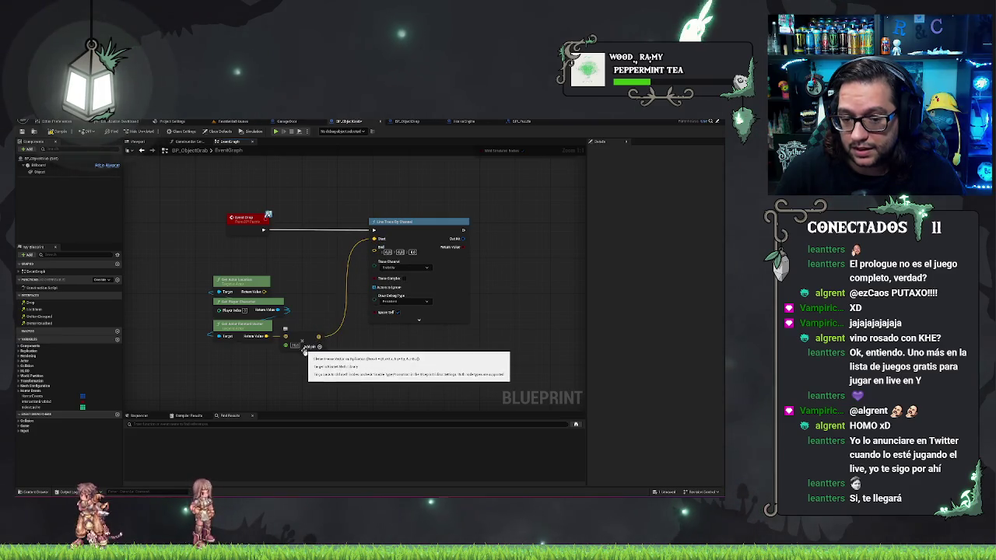
Step: Add a vector Add node from the Multiply result wired to the trace, and tidy nodes
{"action": "mouse_move", "coordinate": [318, 337]}
{"action": "left_mouse_down"}
{"action": "mouse_move", "coordinate": [335, 353]}
{"action": "mouse_move", "coordinate": [354, 342]}
{"action": "left_mouse_up"}
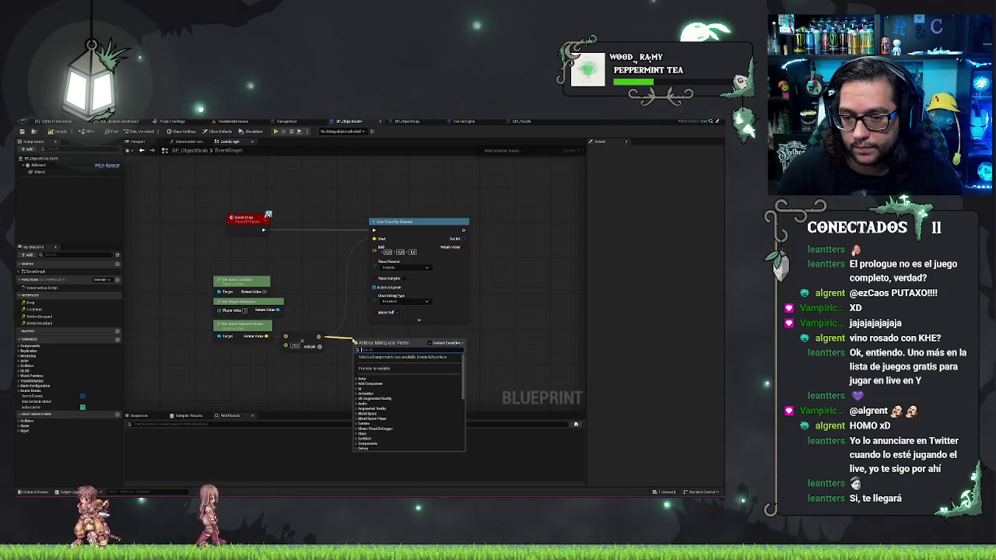
{"action": "type", "text": "add"}
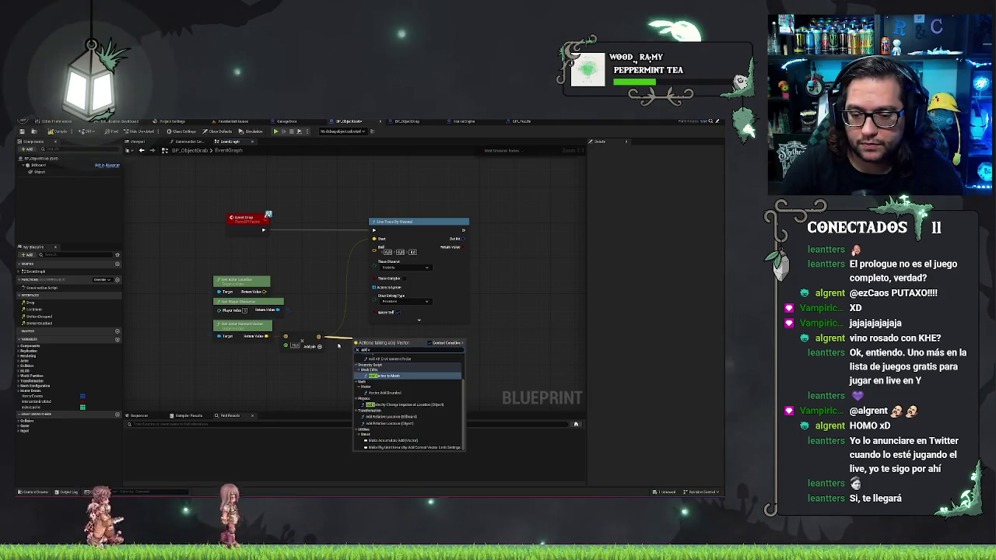
{"action": "type", "text": " vector"}
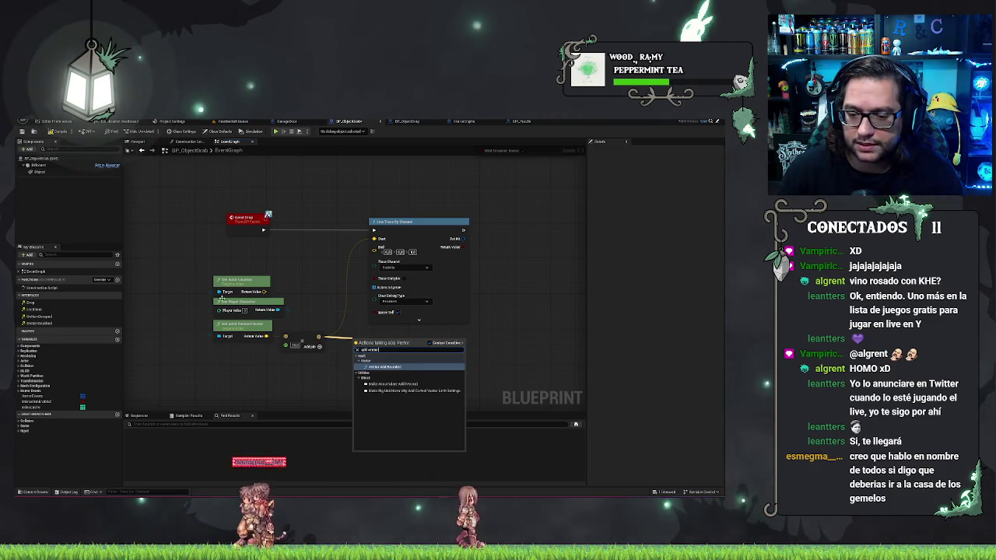
{"action": "key", "text": "BackSpace"}
{"action": "key", "text": "BackSpace"}
{"action": "key", "text": "BackSpace"}
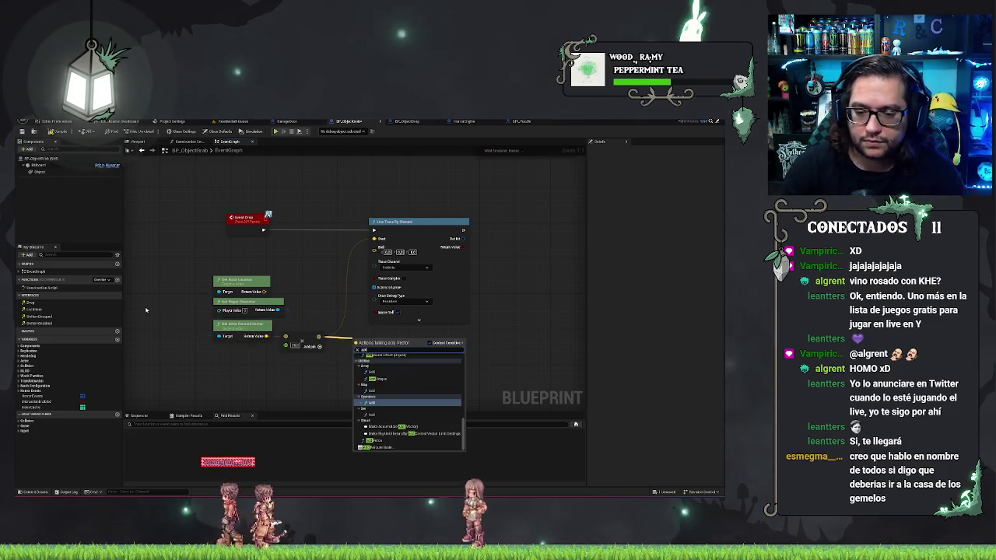
{"action": "left_click", "coordinate": [382, 403]}
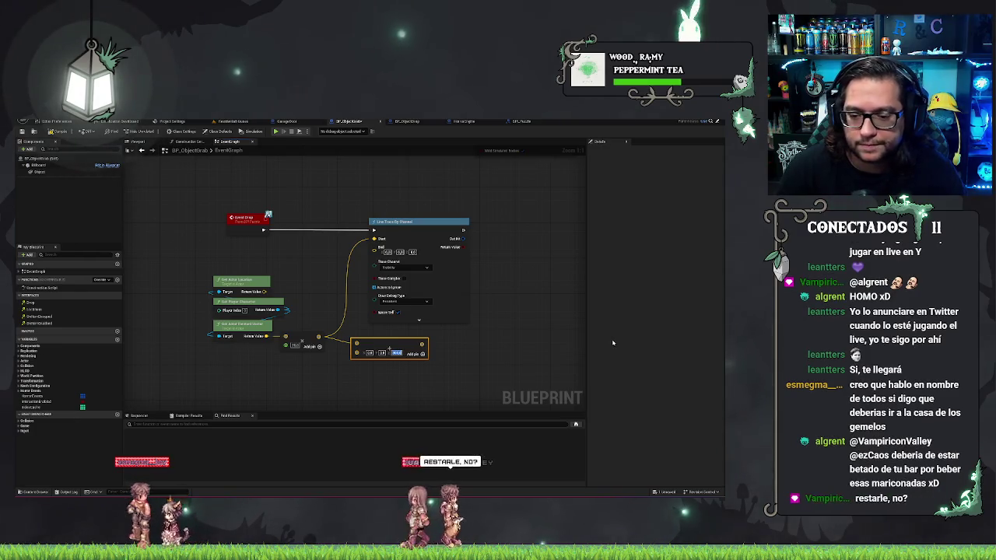
{"action": "mouse_move", "coordinate": [422, 347]}
{"action": "left_mouse_down"}
{"action": "mouse_move", "coordinate": [358, 347]}
{"action": "mouse_move", "coordinate": [413, 352]}
{"action": "mouse_move", "coordinate": [374, 248]}
{"action": "left_mouse_up"}
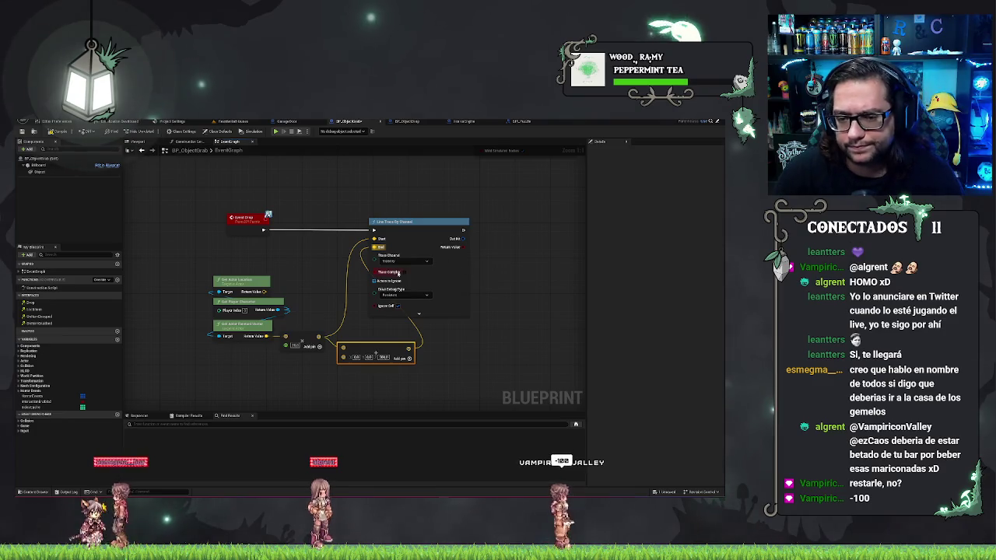
{"action": "left_click_drag", "start_coordinate": [379, 348], "coordinate": [389, 338]}
{"action": "left_click_drag", "start_coordinate": [515, 372], "coordinate": [279, 327]}
{"action": "left_click", "coordinate": [488, 358]}
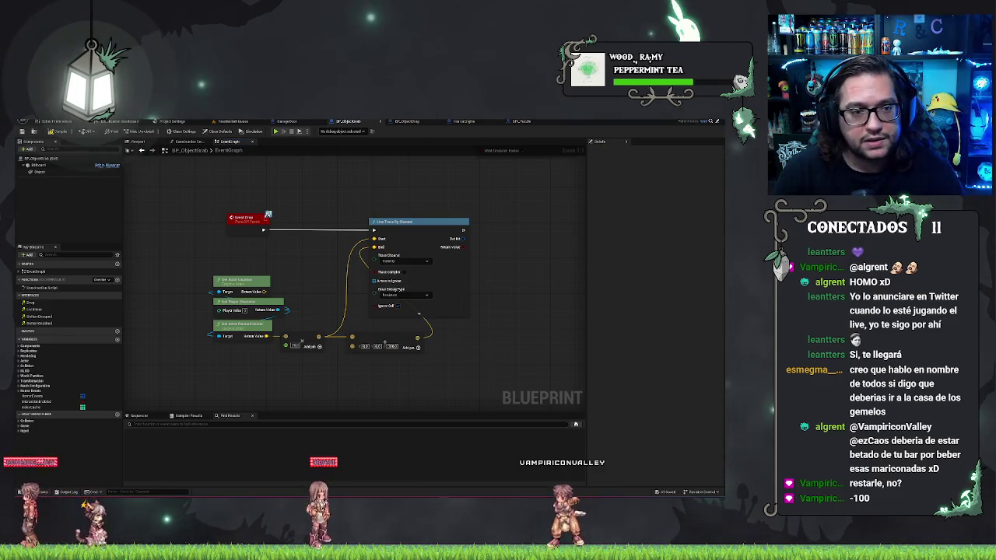
{"action": "left_click", "coordinate": [232, 122]}
Step: Play-test dropping objects in the level, then stop and frame the view on the floor
{"action": "right_click", "coordinate": [441, 303]}
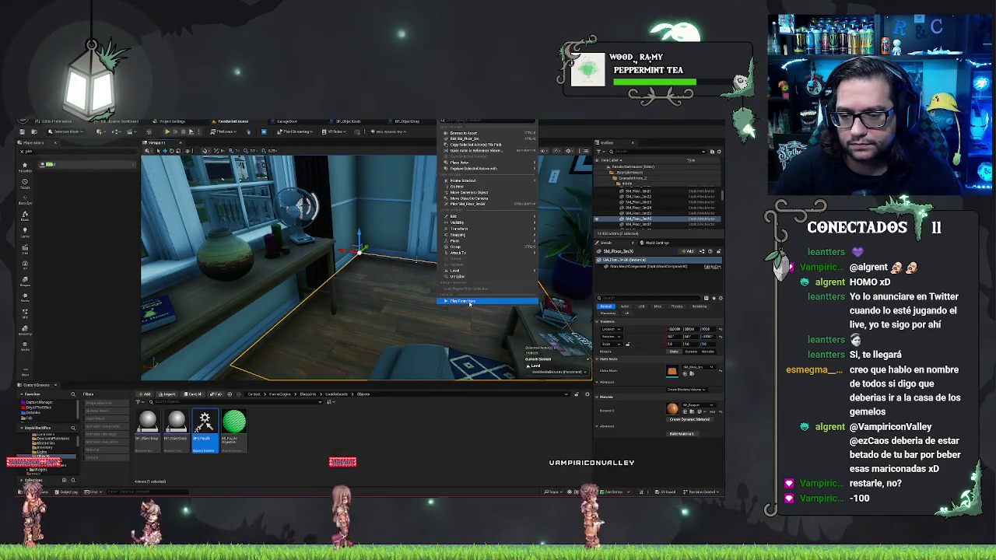
{"action": "key", "text": "Escape"}
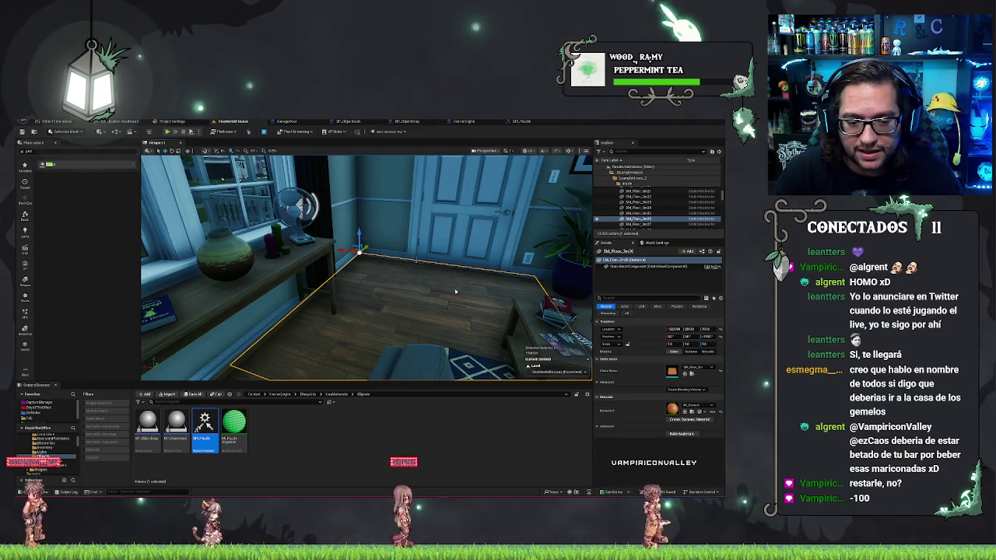
{"action": "key", "text": "alt+p"}
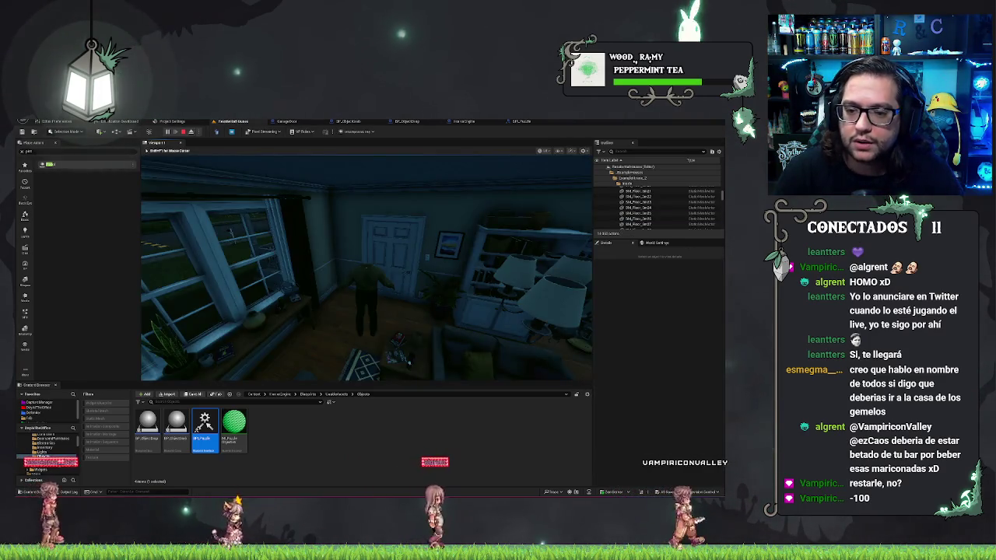
{"action": "mouse_move", "coordinate": [367, 268]}
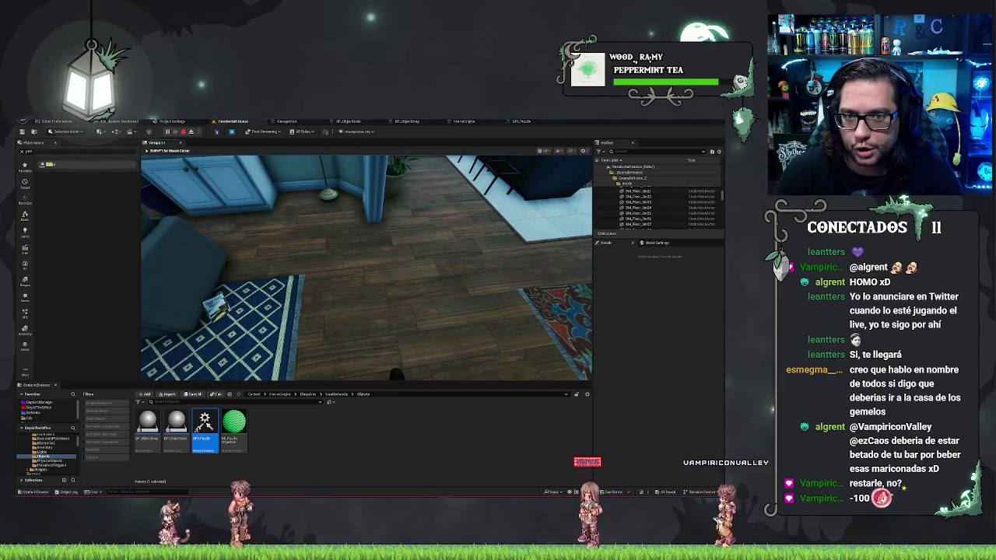
{"action": "key", "text": "Escape"}
{"action": "left_click", "coordinate": [416, 261]}
{"action": "key", "text": "f"}
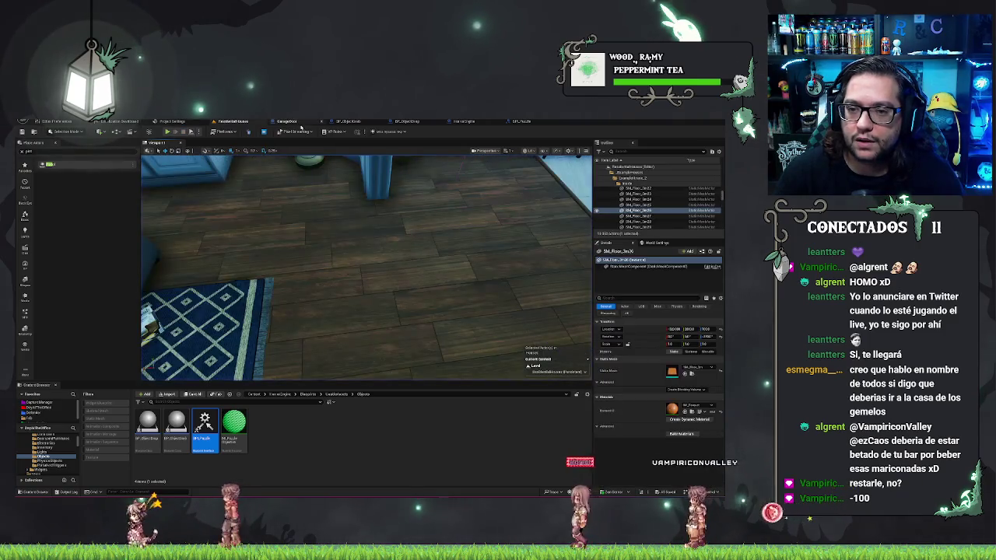
{"action": "left_click", "coordinate": [470, 122]}
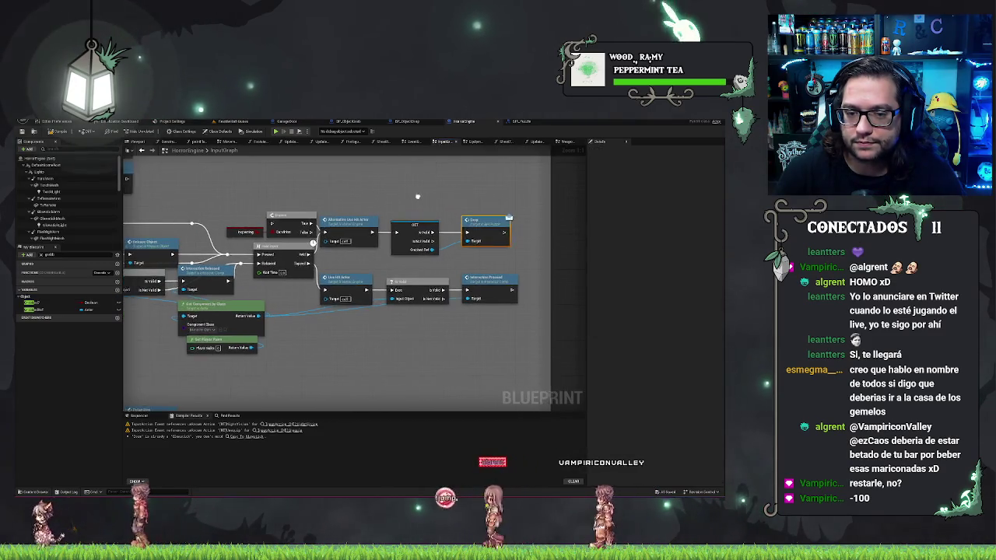
Step: Pan to the Drop call and add a Print String node after its execution output
{"action": "left_click_drag", "start_coordinate": [338, 207], "coordinate": [494, 196]}
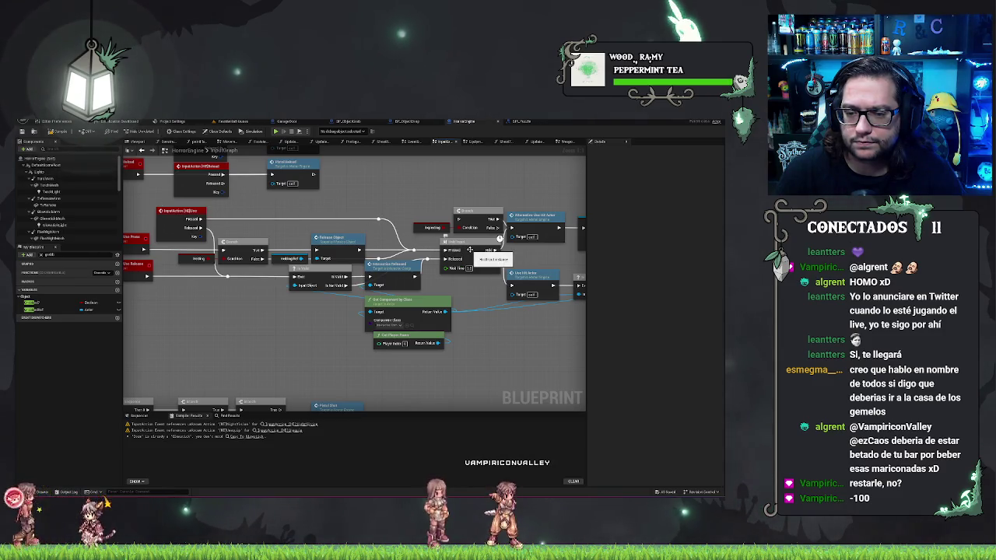
{"action": "left_click_drag", "start_coordinate": [500, 182], "coordinate": [266, 188]}
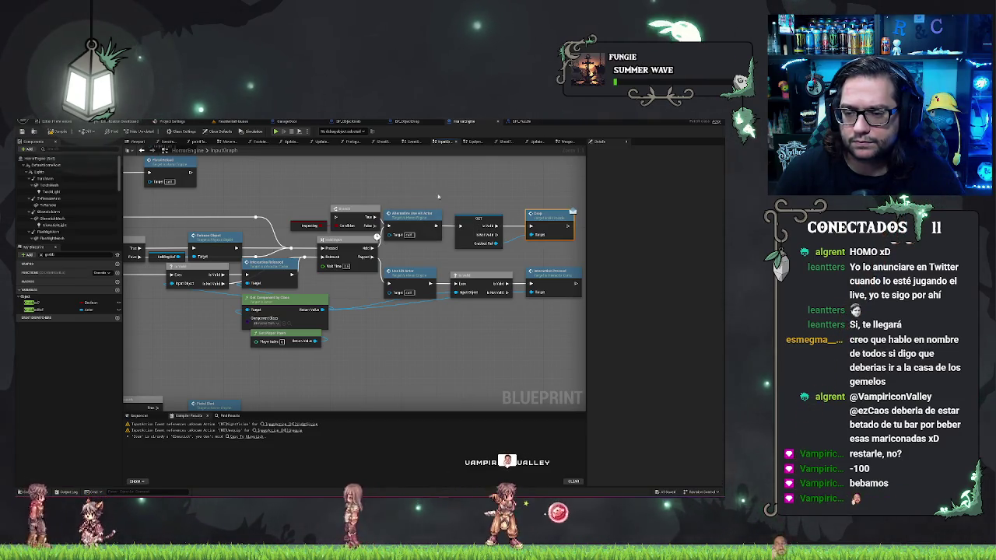
{"action": "left_click", "coordinate": [556, 214]}
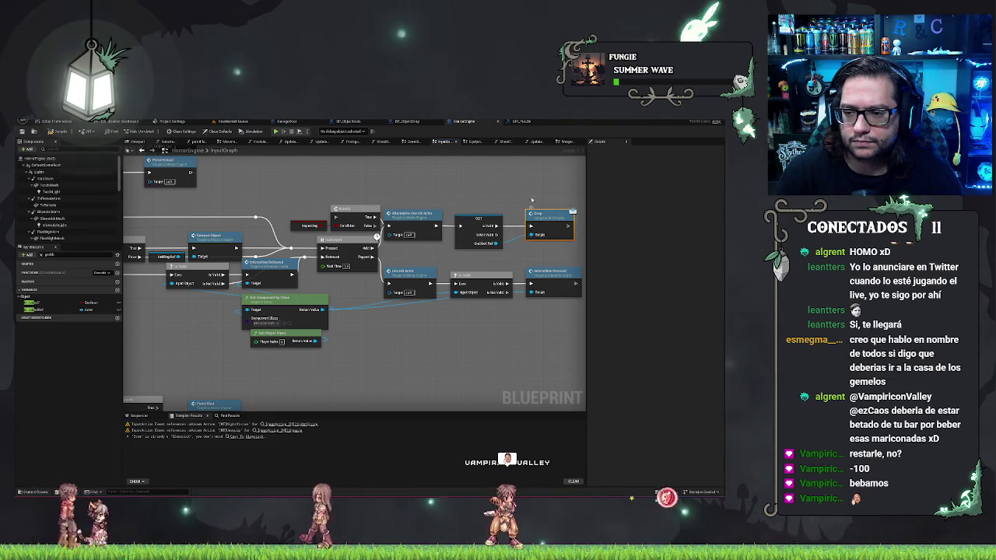
{"action": "left_click_drag", "start_coordinate": [525, 198], "coordinate": [405, 214]}
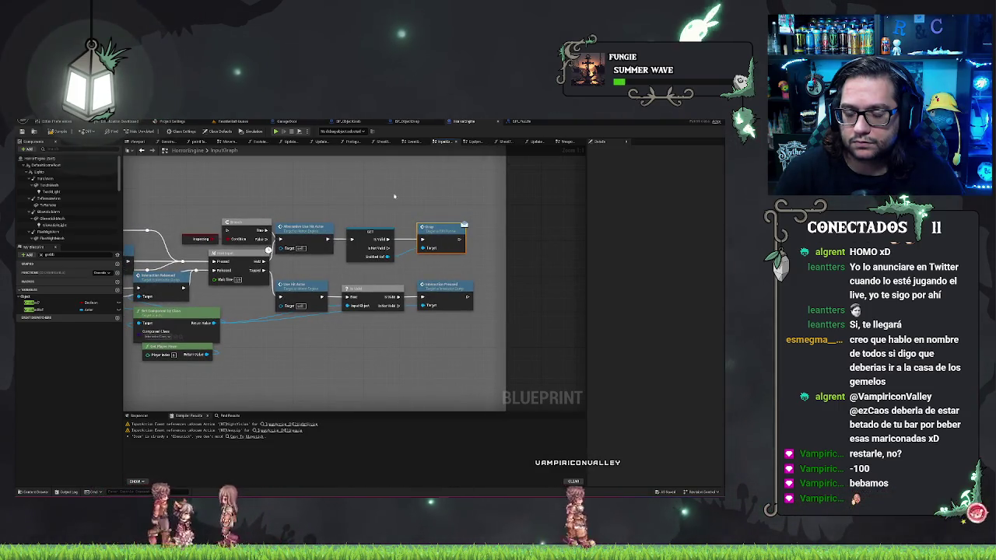
{"action": "left_click_drag", "start_coordinate": [464, 225], "coordinate": [470, 199]}
{"action": "type", "text": "print"}
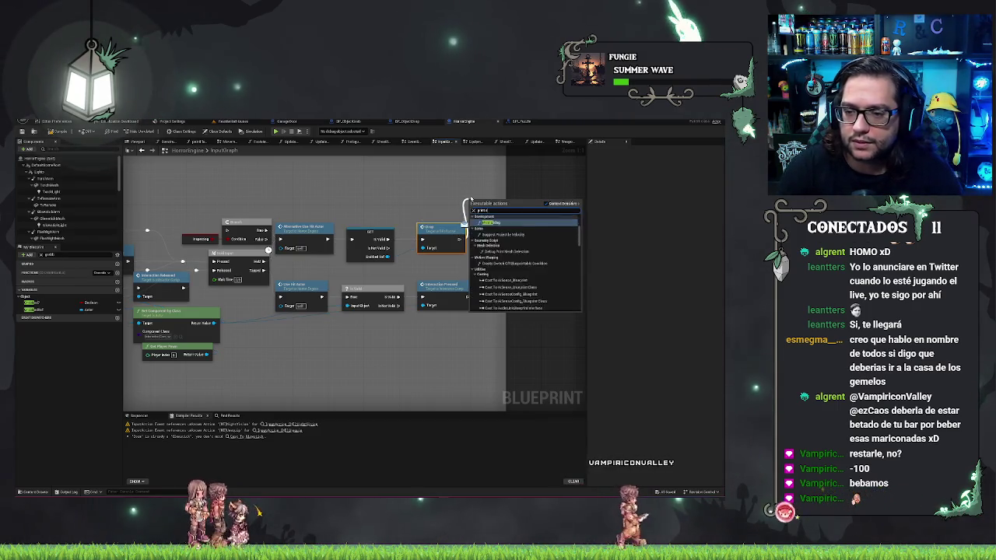
{"action": "key", "text": "Return"}
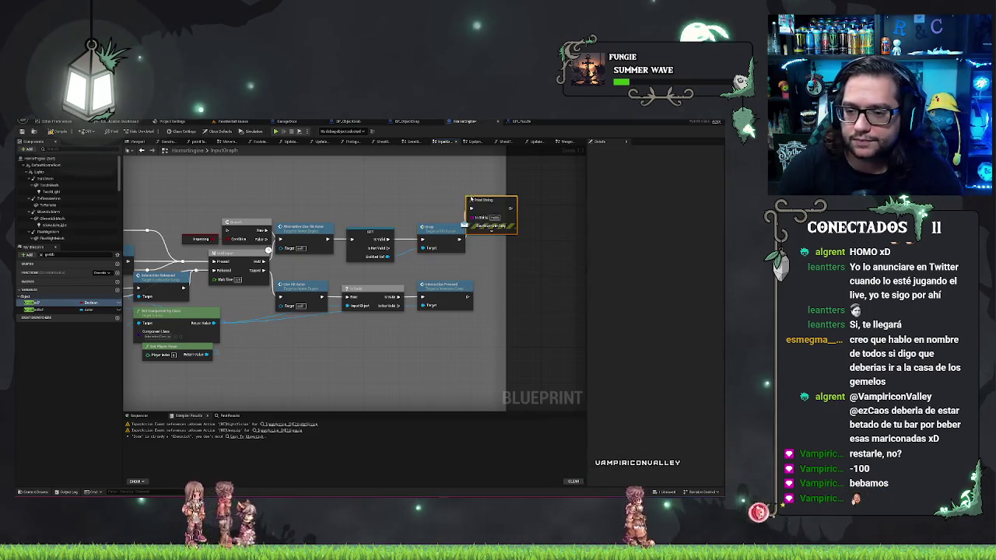
{"action": "left_click_drag", "start_coordinate": [492, 201], "coordinate": [514, 201]}
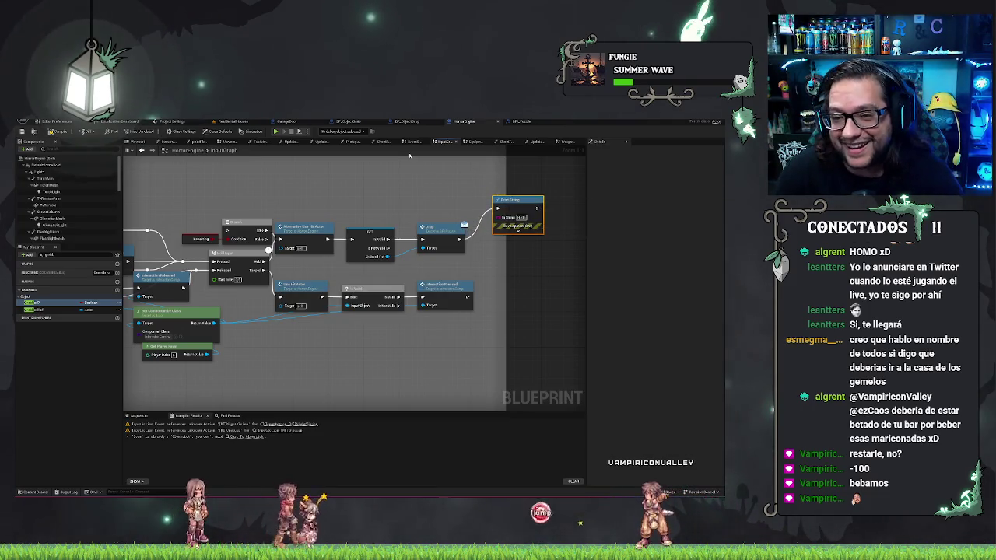
{"action": "left_click", "coordinate": [407, 121]}
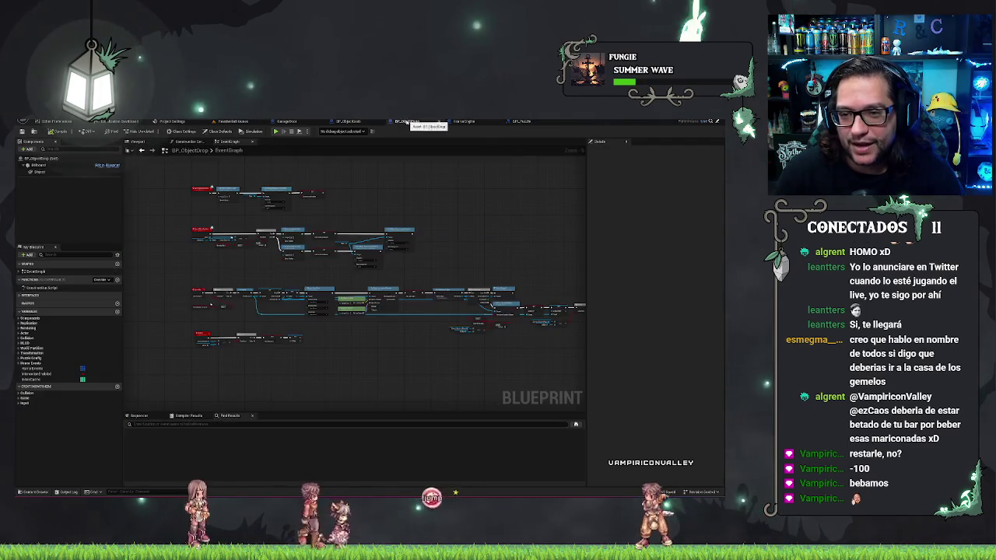
Step: In BP_ObjectGrab, insert a Print String after Event Drop and edit its message
{"action": "left_click", "coordinate": [348, 122]}
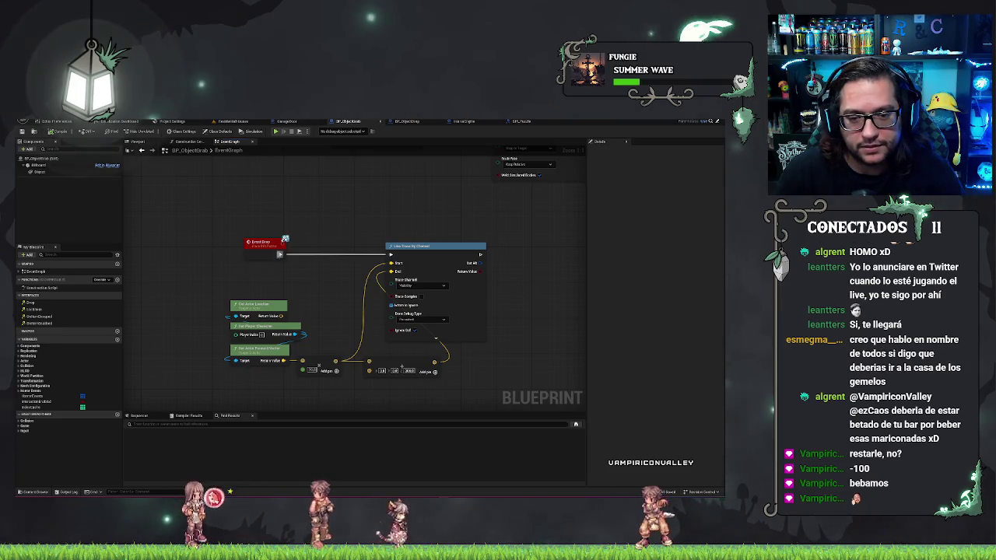
{"action": "left_click_drag", "start_coordinate": [298, 237], "coordinate": [300, 237]}
{"action": "type", "text": "pit"}
{"action": "key", "text": "Return"}
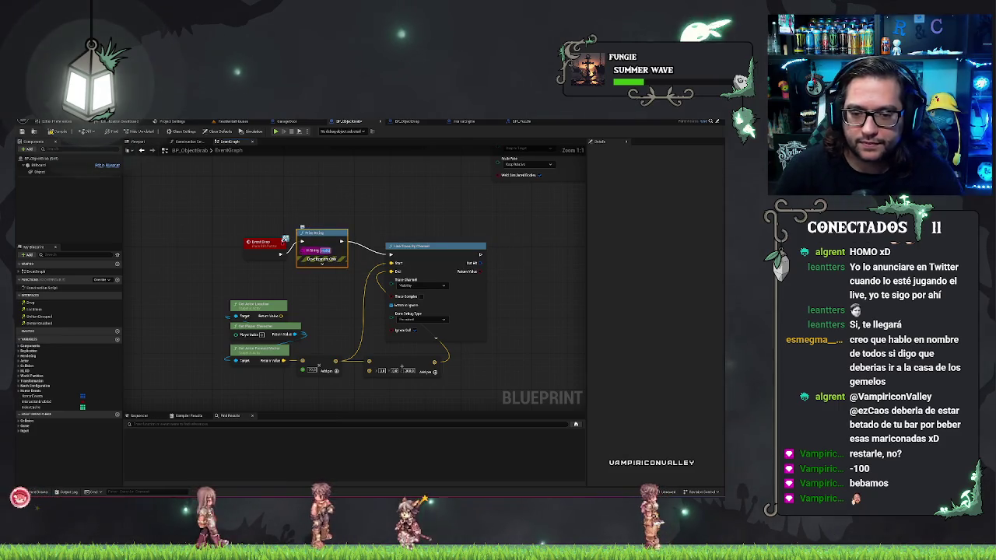
{"action": "left_click", "coordinate": [322, 250]}
{"action": "left_click", "coordinate": [292, 217]}
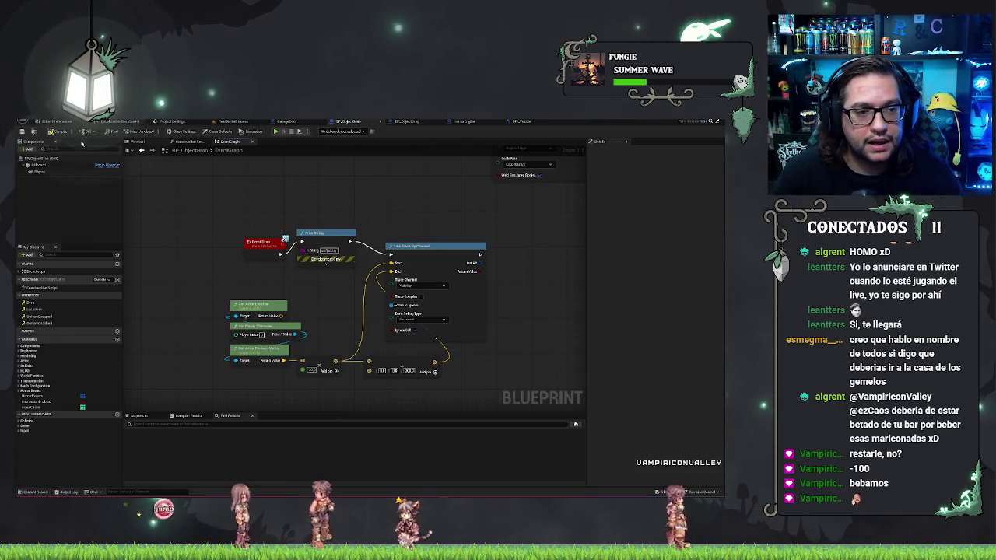
Step: Return to the level viewport and dismiss the floor's action list
{"action": "left_click", "coordinate": [225, 122]}
{"action": "right_click", "coordinate": [374, 257]}
{"action": "key", "text": "Escape"}
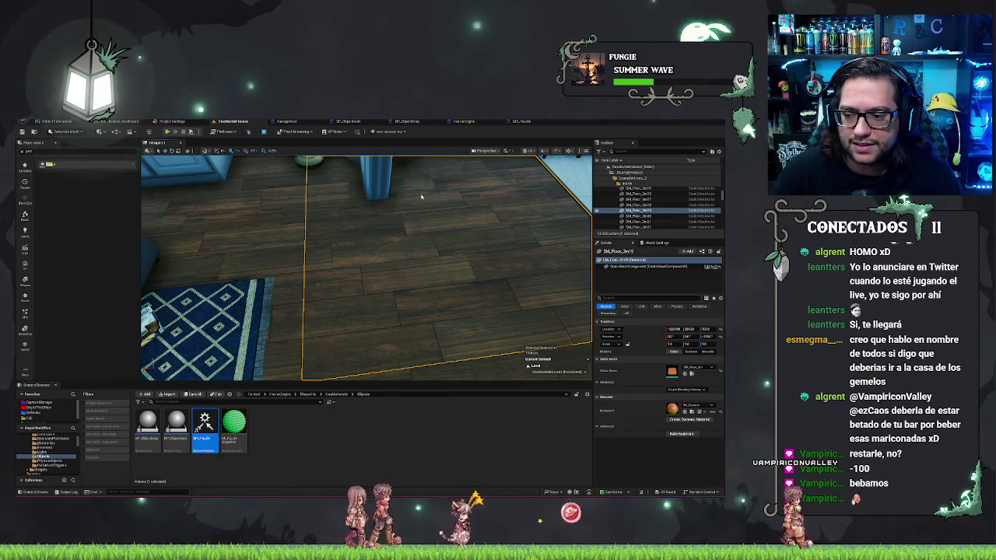
Step: Play-test picking up and dropping again, then return to the HorrorEngine input graph
{"action": "key", "text": "alt+p"}
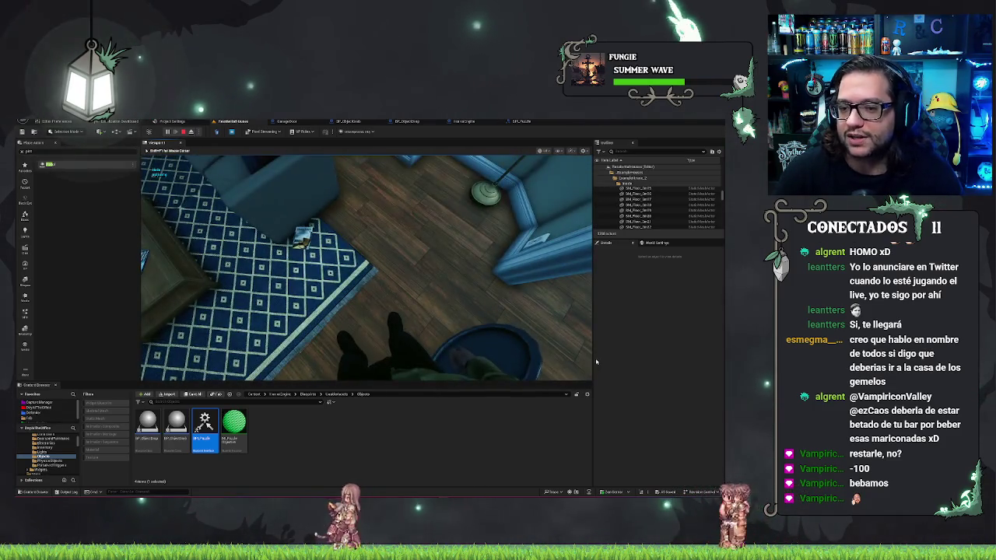
{"action": "key", "text": "Escape"}
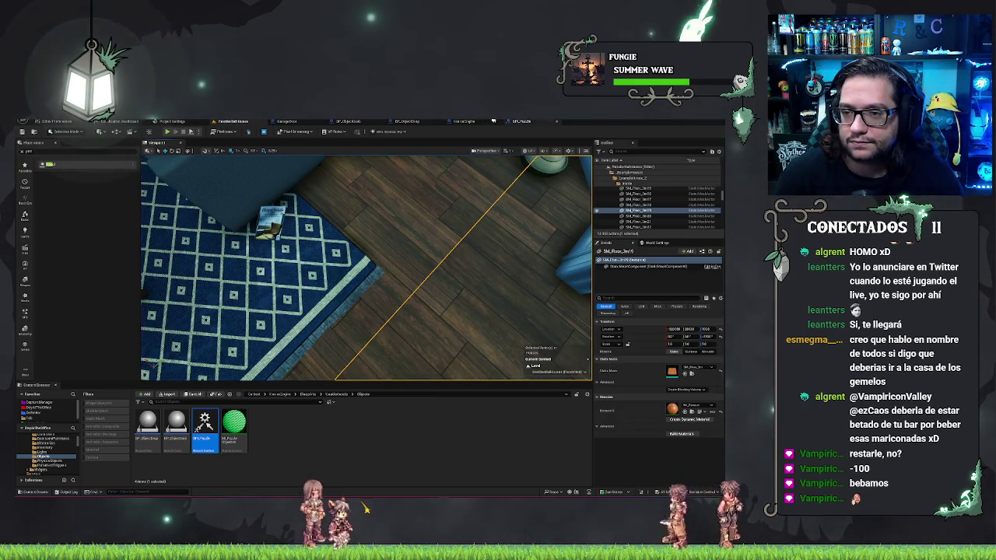
{"action": "left_click", "coordinate": [464, 121]}
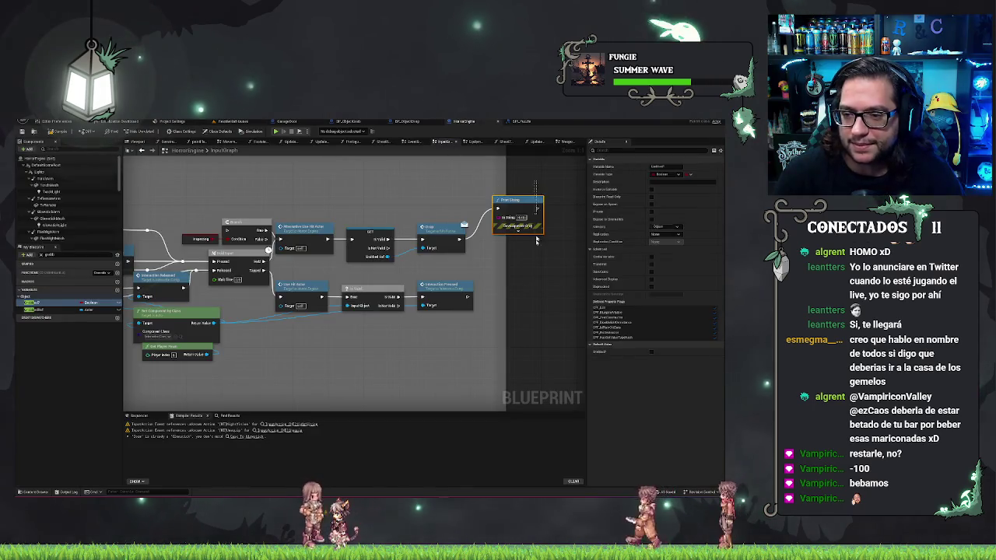
Step: Delete the debug Print String node so Event Drop feeds Line Trace By Channel directly
{"action": "key", "text": "Delete"}
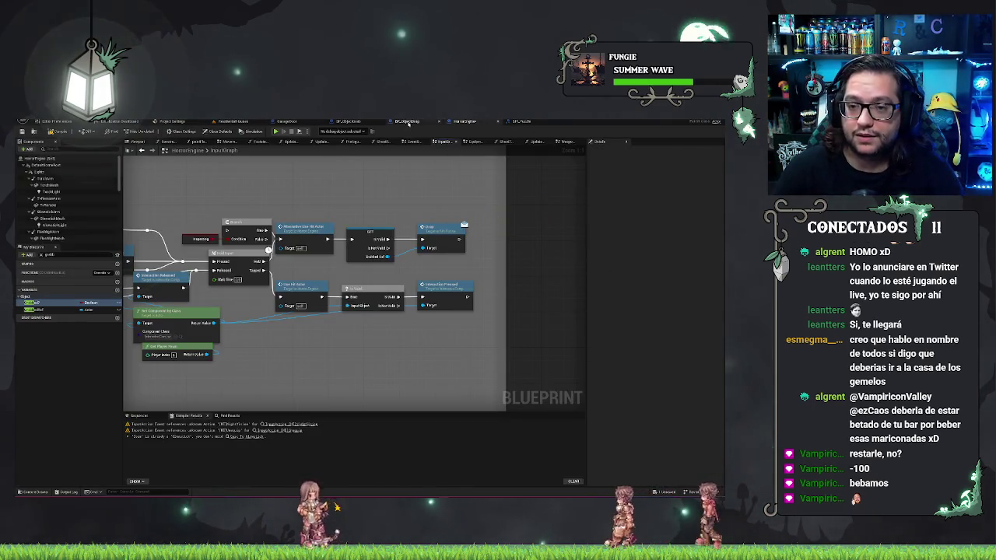
{"action": "left_click", "coordinate": [407, 122]}
{"action": "left_click", "coordinate": [348, 122]}
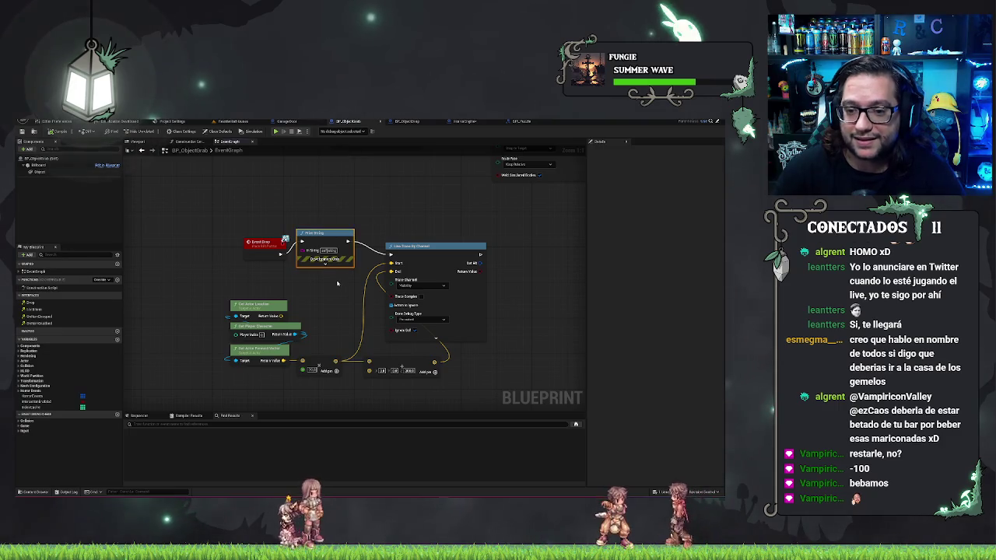
{"action": "key", "text": "Delete"}
{"action": "left_click_drag", "start_coordinate": [267, 282], "coordinate": [456, 394]}
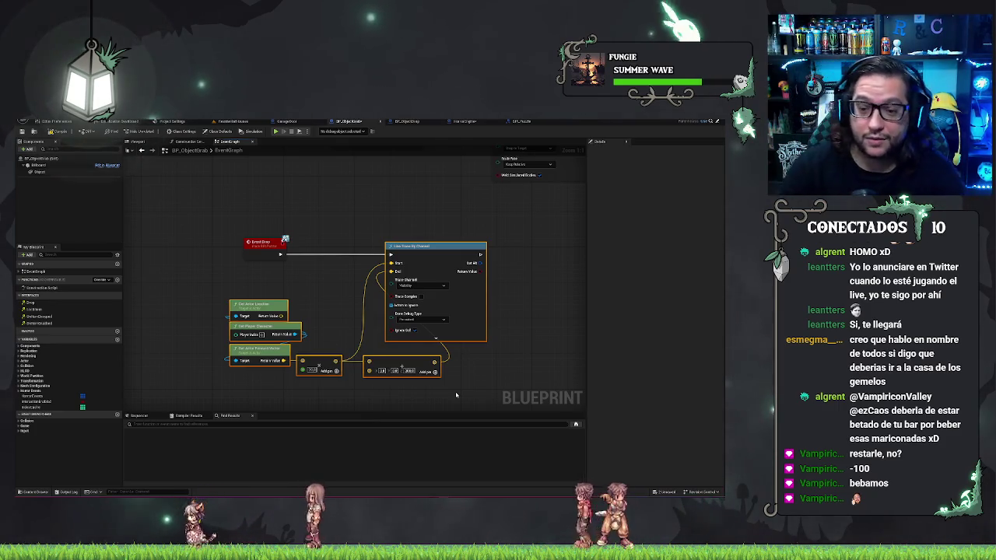
{"action": "left_click", "coordinate": [325, 280]}
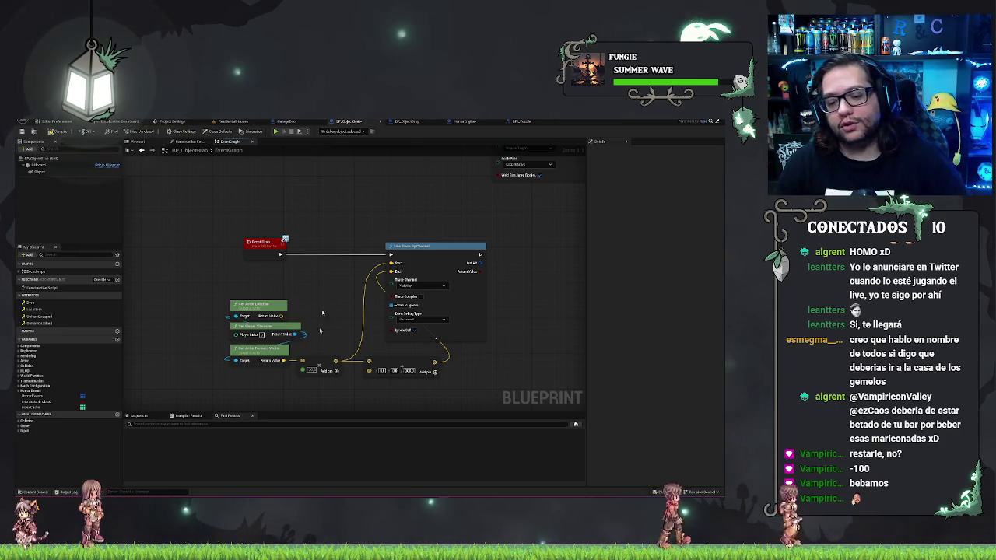
Step: Shift Line Trace By Channel rightward to make room for the location math nodes
{"action": "left_click_drag", "start_coordinate": [327, 345], "coordinate": [330, 282]}
{"action": "left_click_drag", "start_coordinate": [338, 345], "coordinate": [420, 309]}
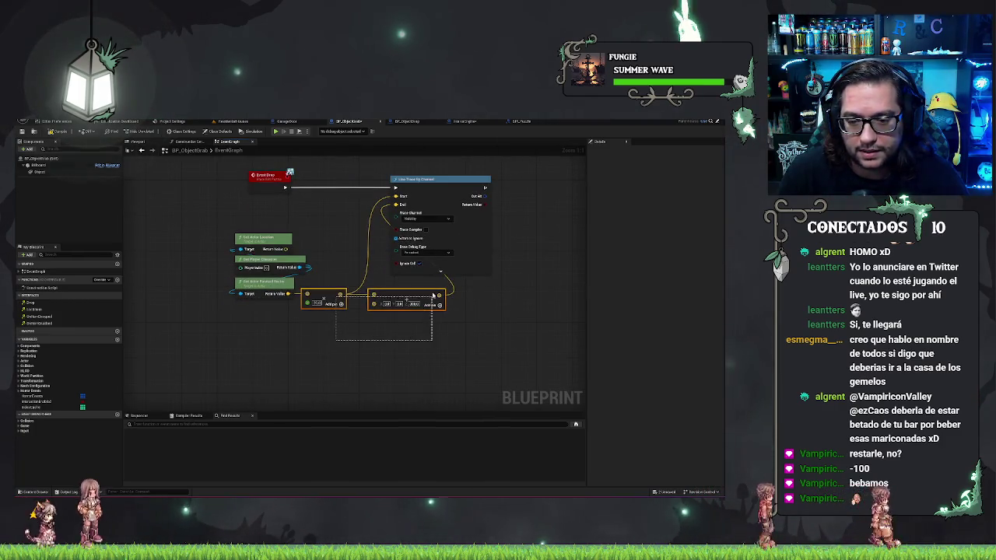
{"action": "left_click_drag", "start_coordinate": [210, 312], "coordinate": [434, 294]}
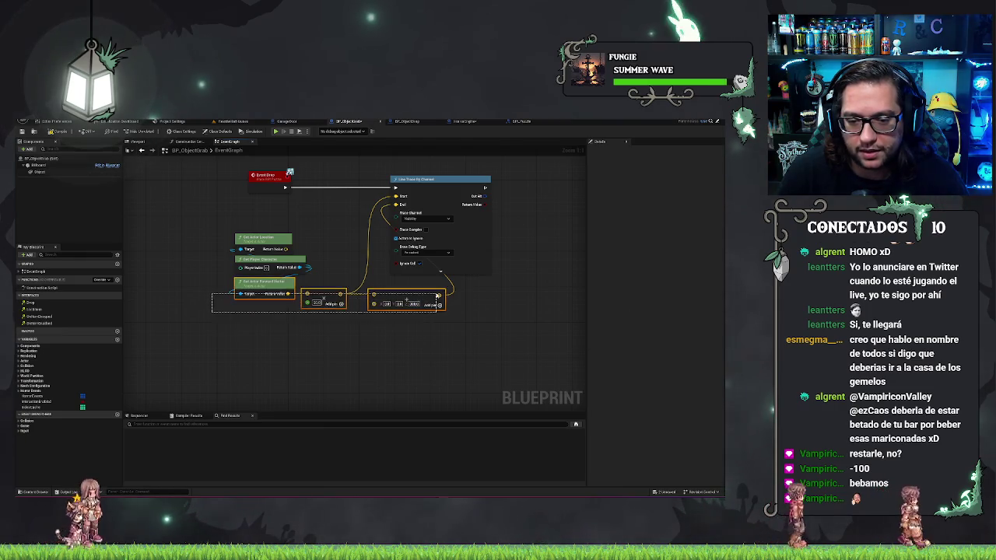
{"action": "left_click", "coordinate": [427, 179]}
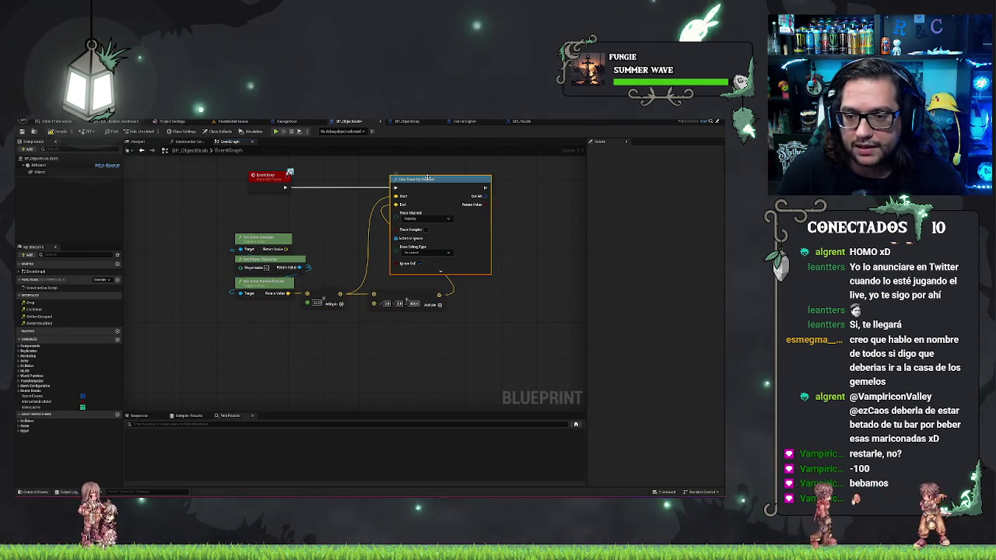
{"action": "left_click_drag", "start_coordinate": [440, 179], "coordinate": [511, 179]}
{"action": "left_click_drag", "start_coordinate": [182, 238], "coordinate": [413, 356]}
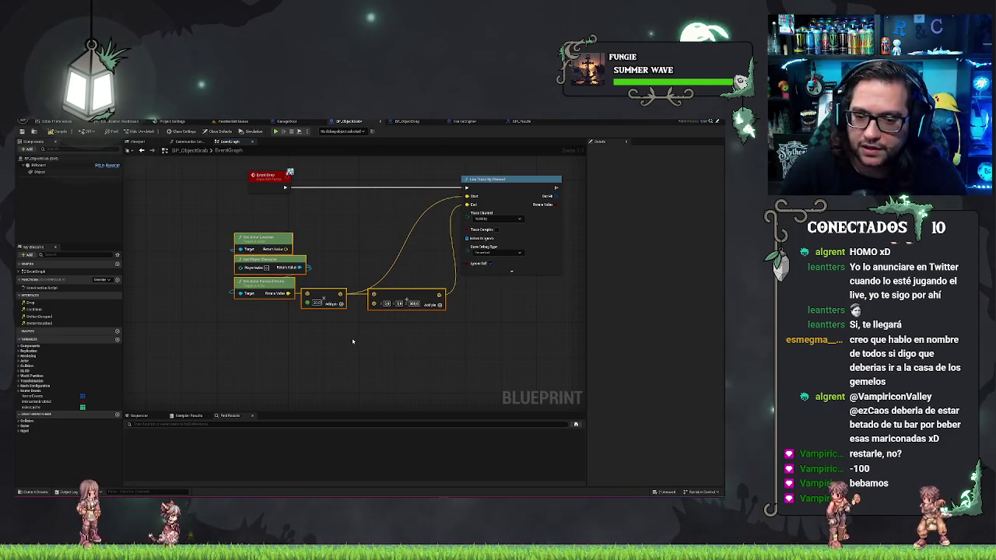
{"action": "left_click", "coordinate": [403, 230]}
{"action": "left_click_drag", "start_coordinate": [188, 223], "coordinate": [430, 353]}
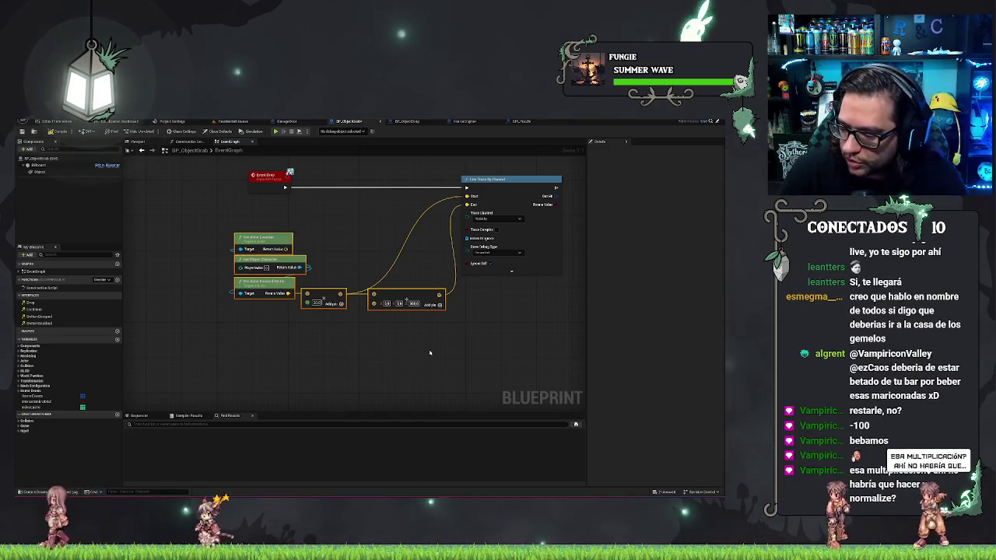
{"action": "left_click", "coordinate": [429, 353]}
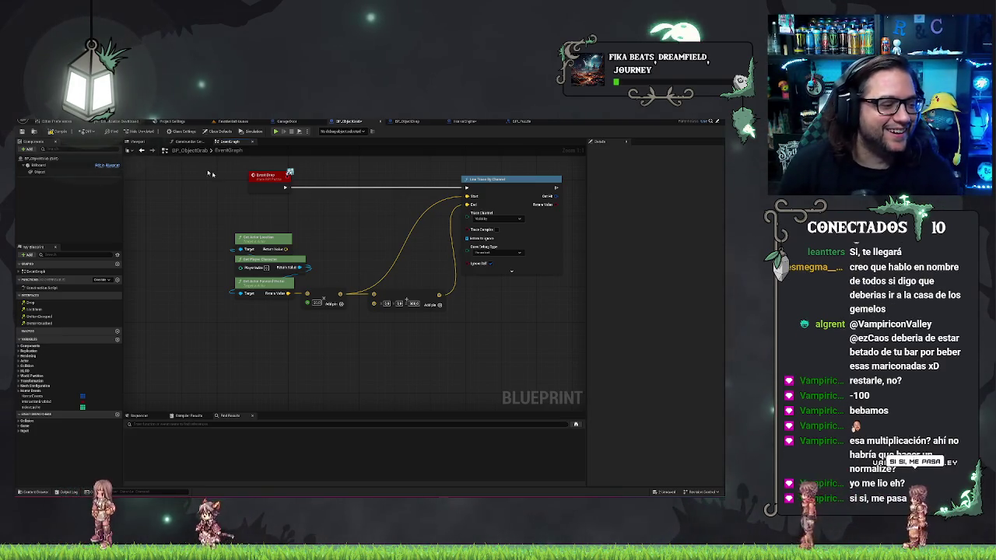
Step: Add Get Actor Location to the Multiply result and wire the sums into the trace Start and End
{"action": "left_click", "coordinate": [262, 238]}
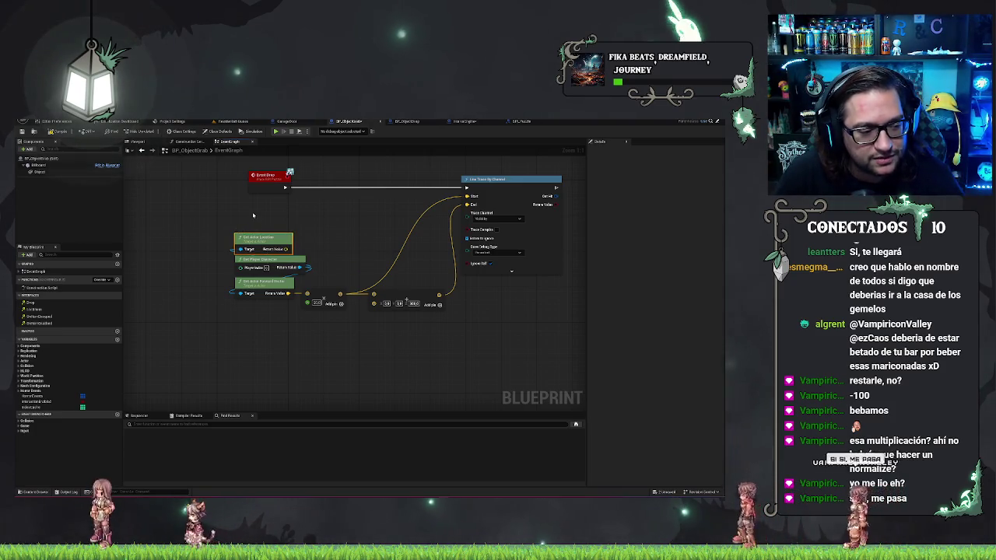
{"action": "left_click", "coordinate": [330, 295]}
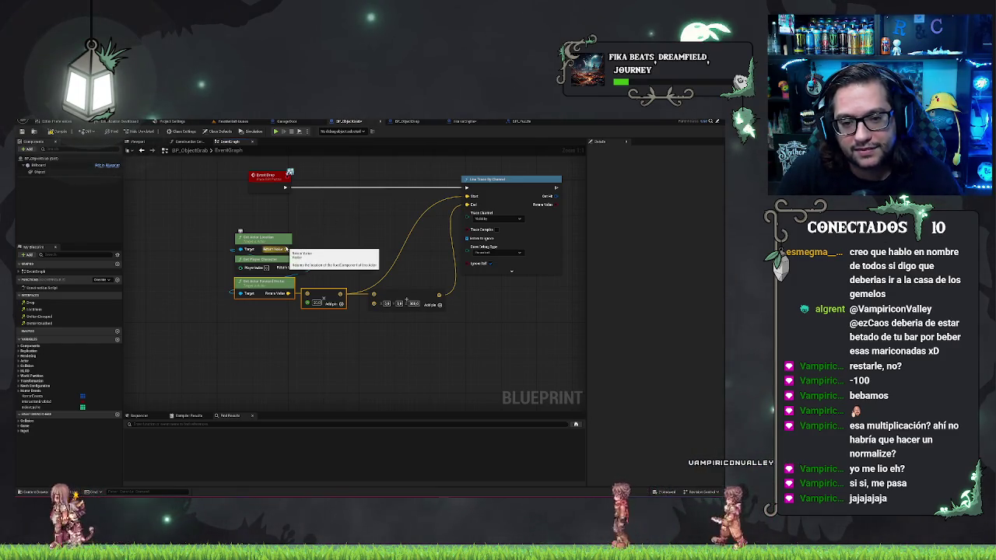
{"action": "left_click_drag", "start_coordinate": [286, 249], "coordinate": [363, 251]}
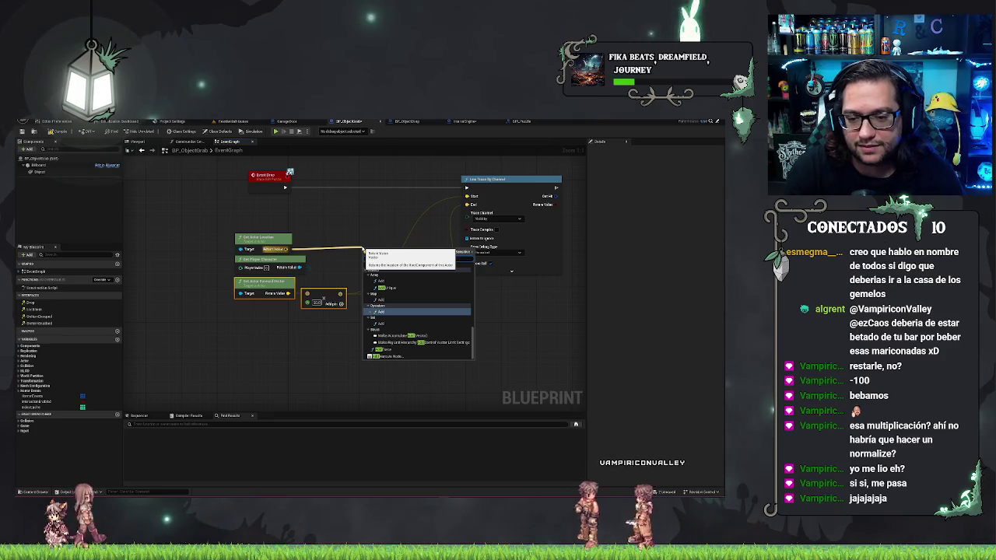
{"action": "key", "text": "Return"}
{"action": "mouse_move", "coordinate": [341, 295]}
{"action": "left_mouse_down"}
{"action": "mouse_move", "coordinate": [365, 255]}
{"action": "mouse_move", "coordinate": [415, 237]}
{"action": "left_mouse_up"}
{"action": "left_click_drag", "start_coordinate": [464, 197], "coordinate": [466, 196]}
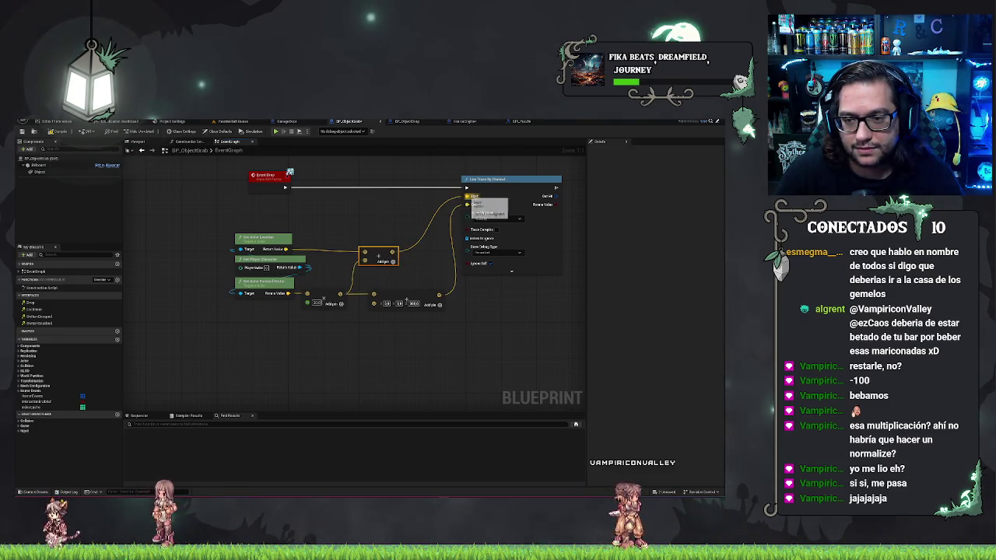
{"action": "left_click_drag", "start_coordinate": [439, 296], "coordinate": [467, 204]}
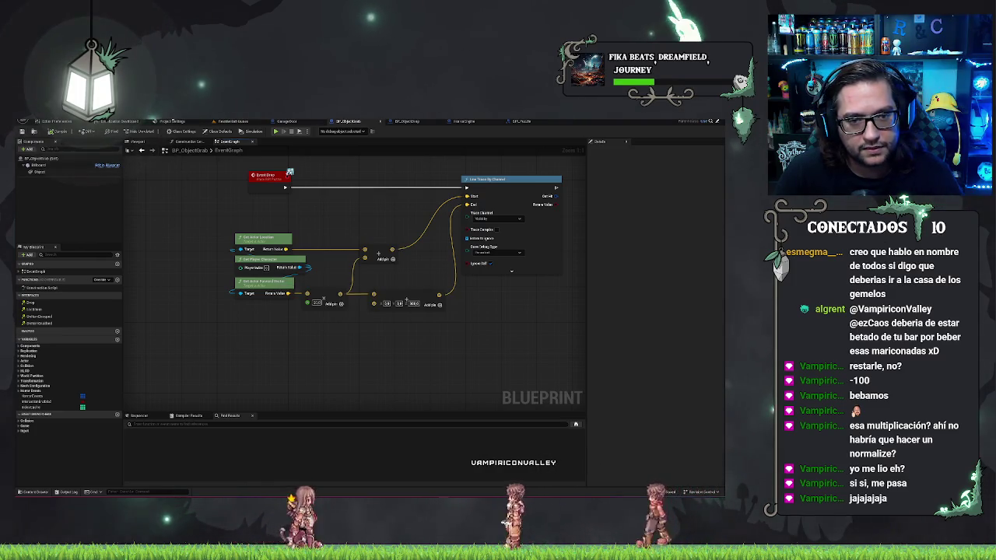
{"action": "left_click", "coordinate": [233, 123]}
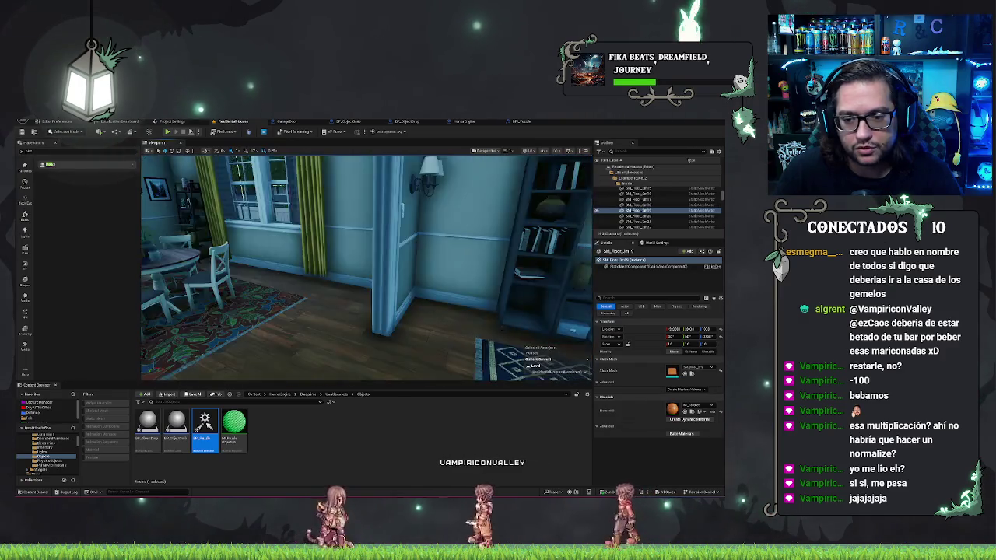
Step: Play-test grabbing and dropping objects in the living room, then stop the session
{"action": "right_click", "coordinate": [446, 304]}
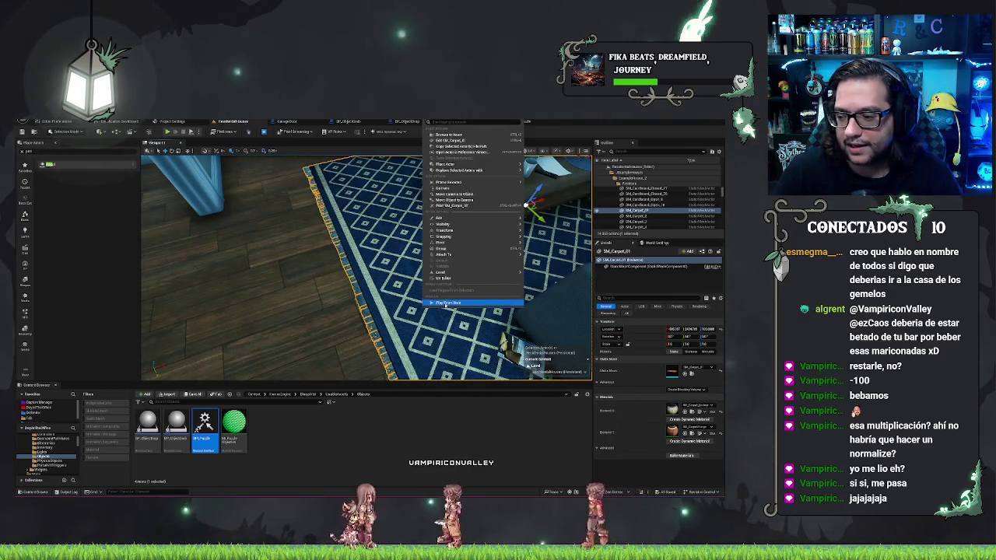
{"action": "key", "text": "Escape"}
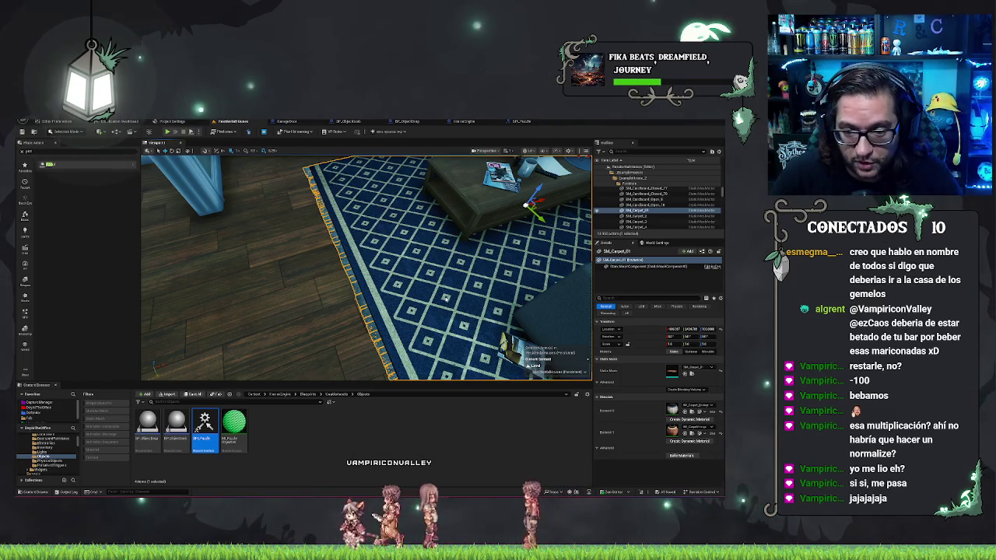
{"action": "key", "text": "alt+p"}
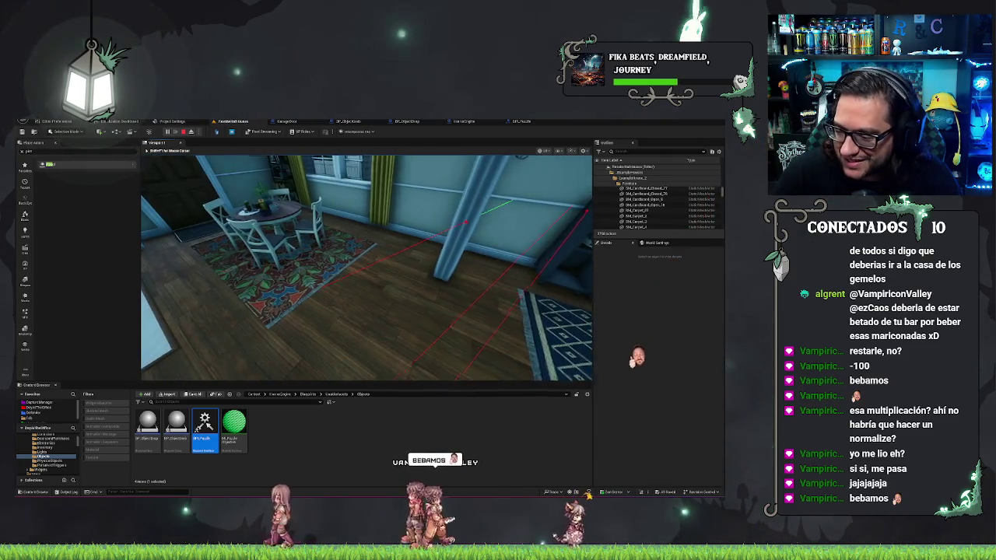
{"action": "key", "text": "Escape"}
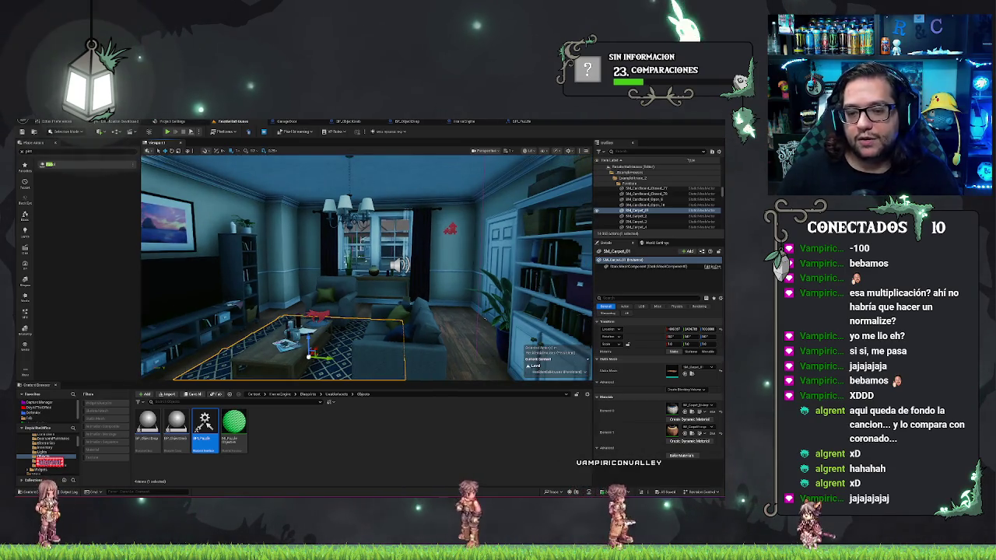
{"action": "key", "text": "Escape"}
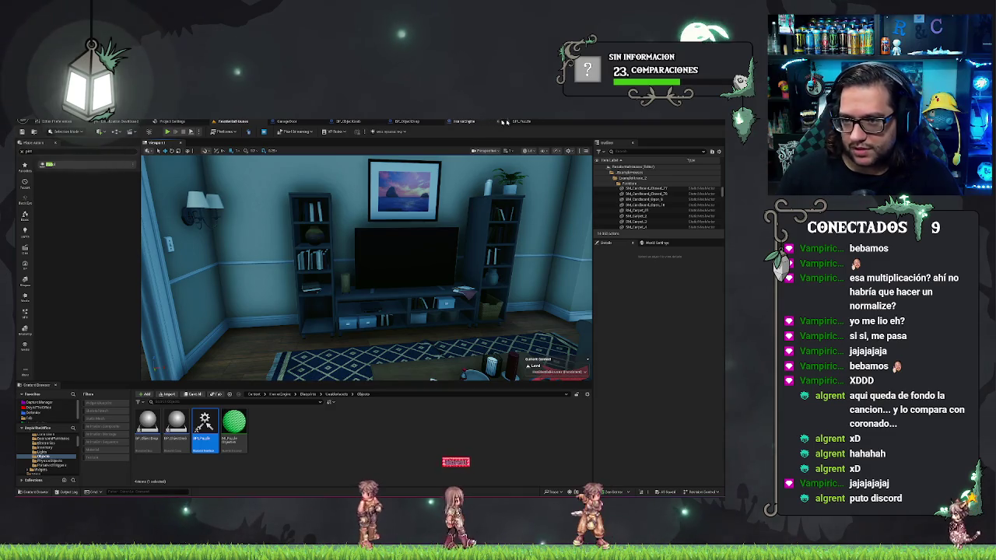
Step: In BP_ObjectGrab's graph, rewire the forward vector output into the trace math
{"action": "left_click", "coordinate": [465, 122]}
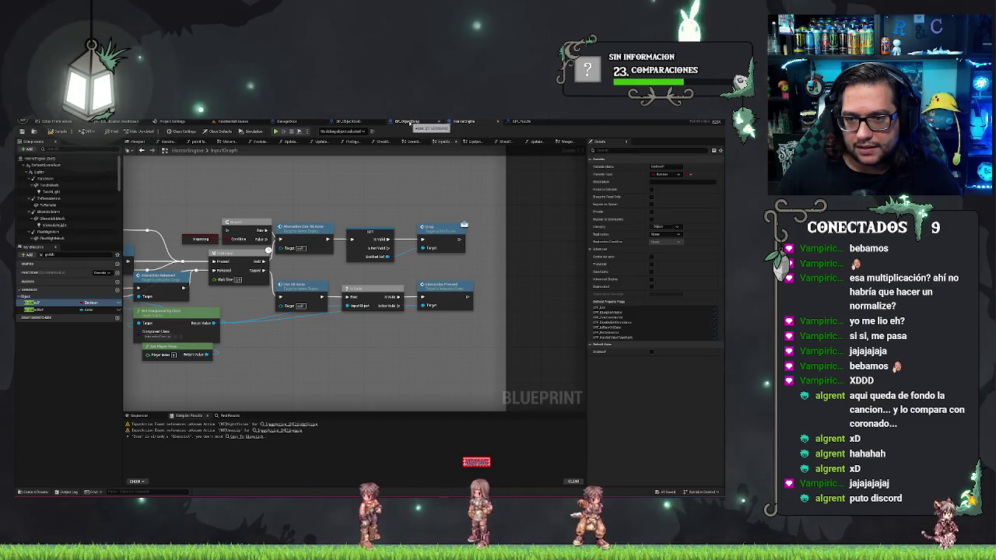
{"action": "left_click", "coordinate": [410, 122]}
{"action": "left_click", "coordinate": [348, 122]}
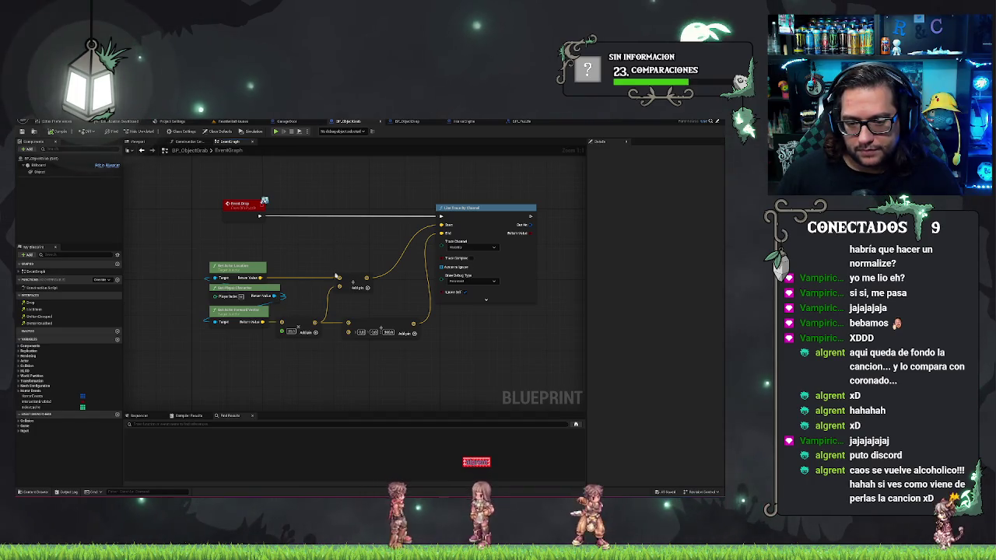
{"action": "left_click_drag", "start_coordinate": [262, 323], "coordinate": [314, 294]}
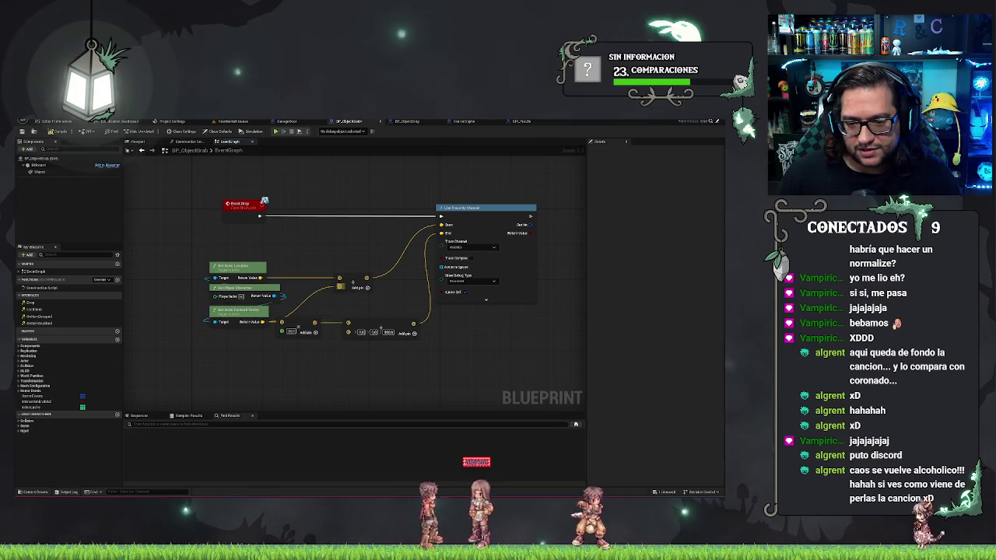
{"action": "mouse_move", "coordinate": [367, 278]}
{"action": "left_mouse_down"}
{"action": "mouse_move", "coordinate": [335, 307]}
{"action": "mouse_move", "coordinate": [286, 327]}
{"action": "left_mouse_up"}
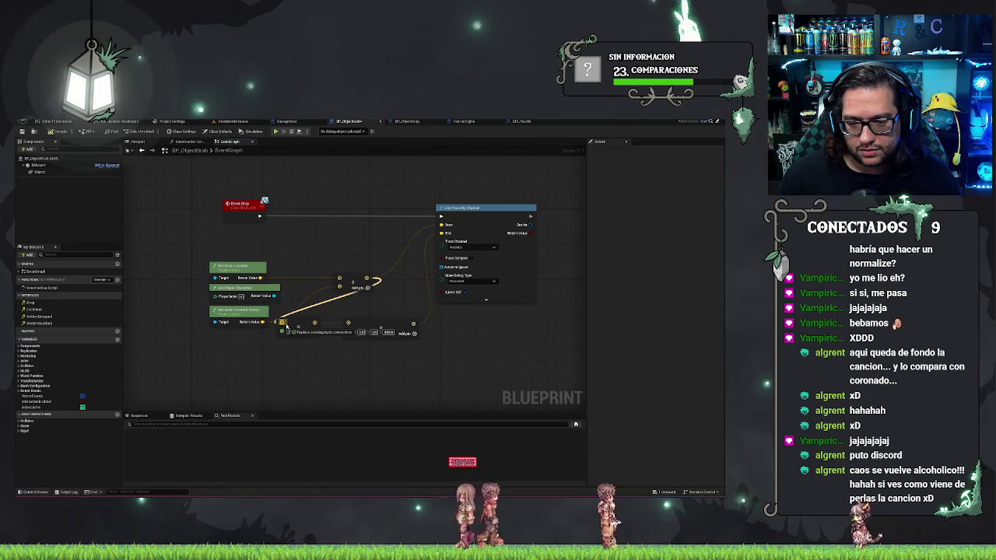
{"action": "left_click_drag", "start_coordinate": [379, 288], "coordinate": [378, 287]}
{"action": "key", "text": "Escape"}
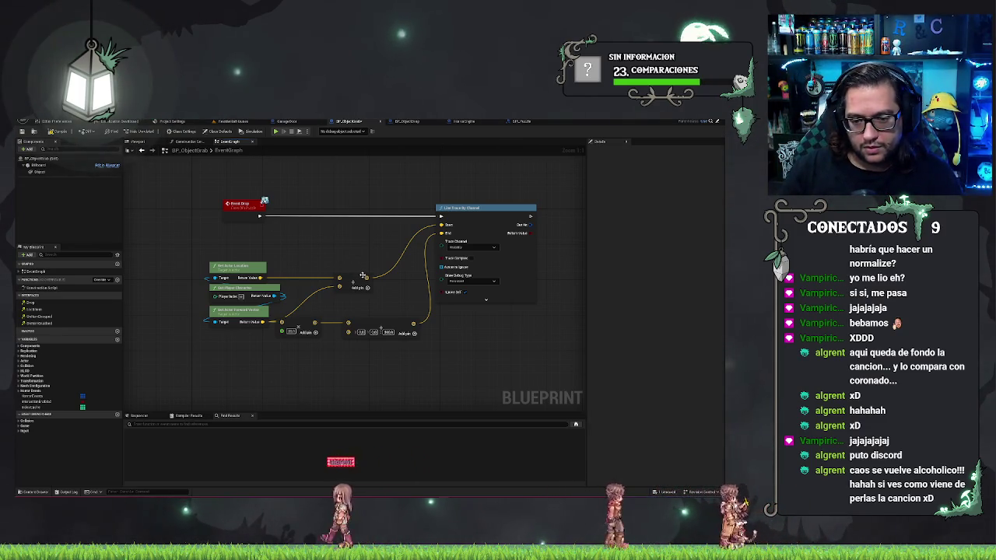
{"action": "mouse_move", "coordinate": [282, 322]}
{"action": "left_mouse_down"}
{"action": "mouse_move", "coordinate": [376, 280]}
{"action": "mouse_move", "coordinate": [354, 294]}
{"action": "mouse_move", "coordinate": [399, 292]}
{"action": "mouse_move", "coordinate": [440, 229]}
{"action": "left_mouse_up"}
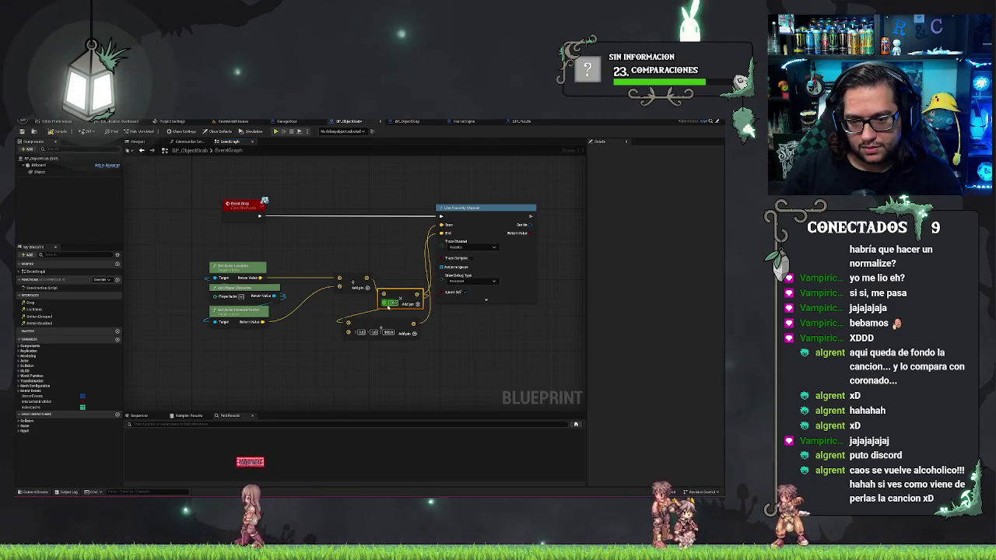
Step: Shift the Add, multiply and vector nodes, straighten the getters and Adds with Q, and save
{"action": "left_click_drag", "start_coordinate": [352, 280], "coordinate": [318, 278]}
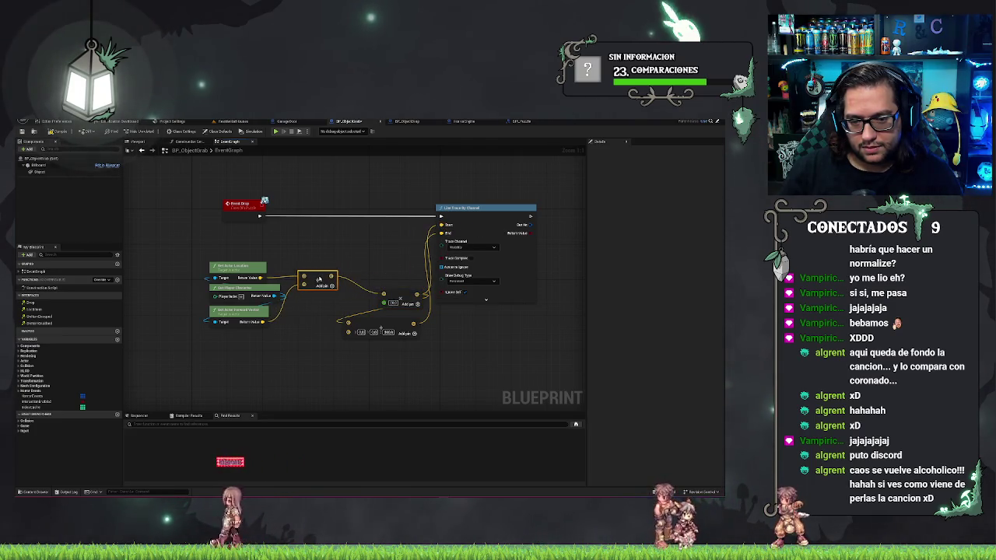
{"action": "mouse_move", "coordinate": [402, 299]}
{"action": "left_mouse_down"}
{"action": "mouse_move", "coordinate": [371, 292]}
{"action": "mouse_move", "coordinate": [375, 285]}
{"action": "left_mouse_up"}
{"action": "left_click_drag", "start_coordinate": [383, 332], "coordinate": [389, 309]}
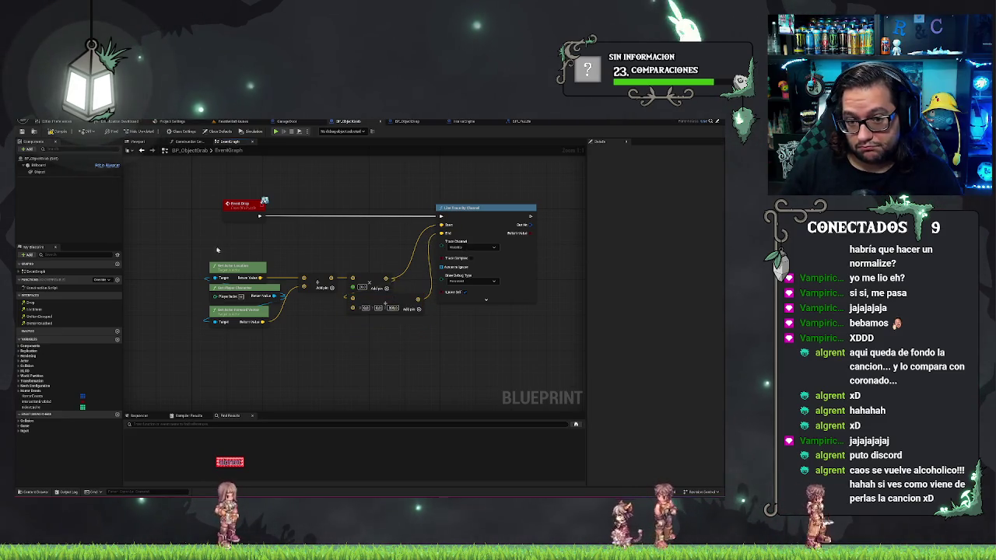
{"action": "left_click_drag", "start_coordinate": [193, 244], "coordinate": [251, 309]}
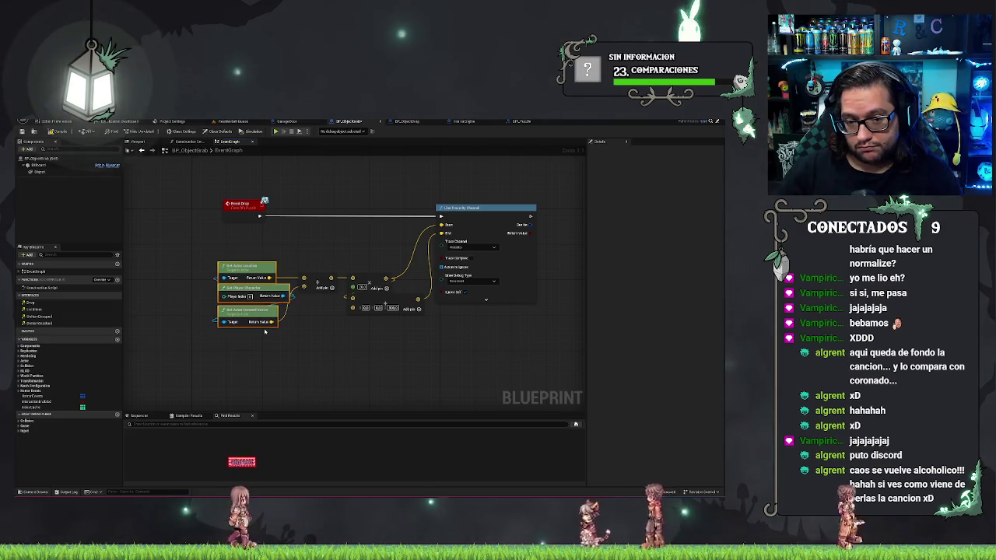
{"action": "left_click_drag", "start_coordinate": [251, 246], "coordinate": [413, 395]}
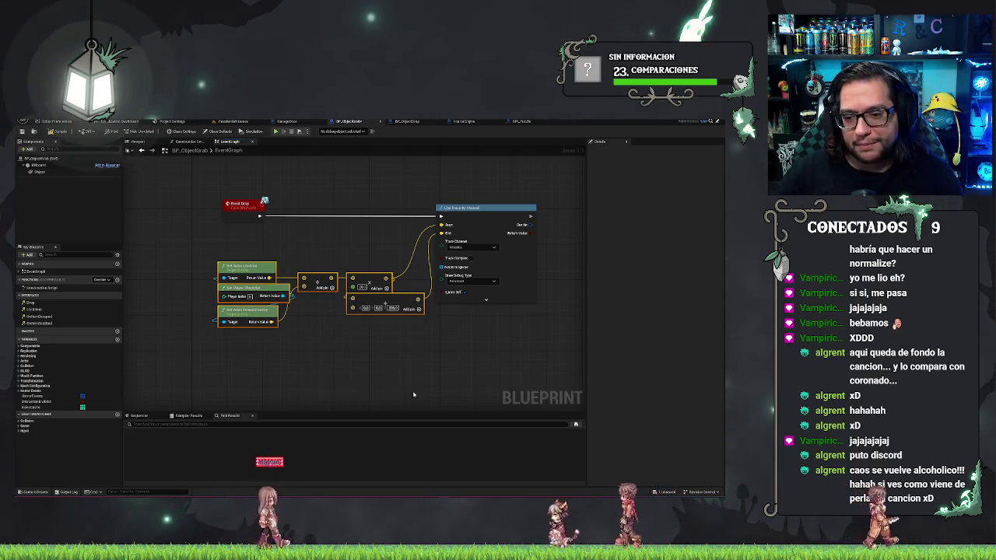
{"action": "key", "text": "q"}
{"action": "key", "text": "q"}
{"action": "left_click", "coordinate": [404, 382]}
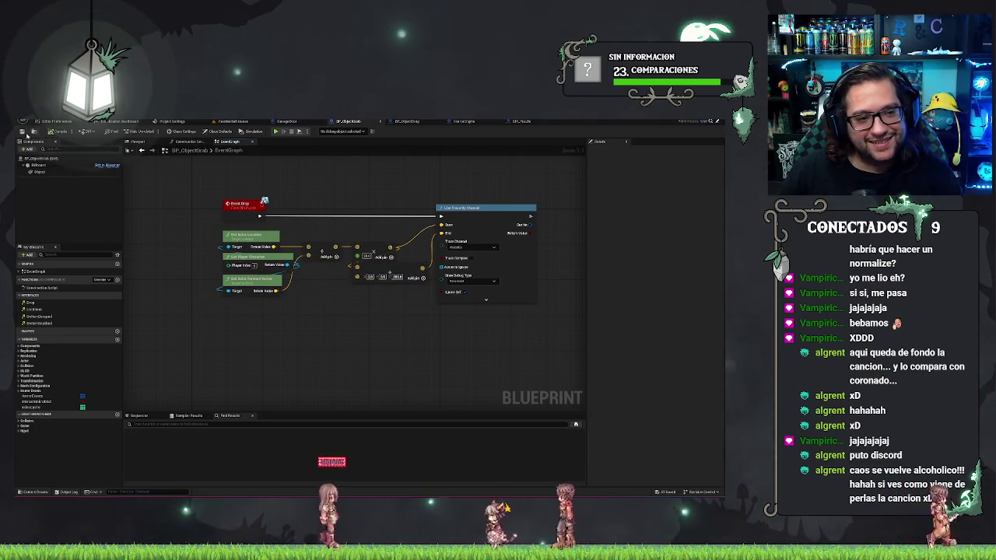
{"action": "left_click", "coordinate": [24, 134]}
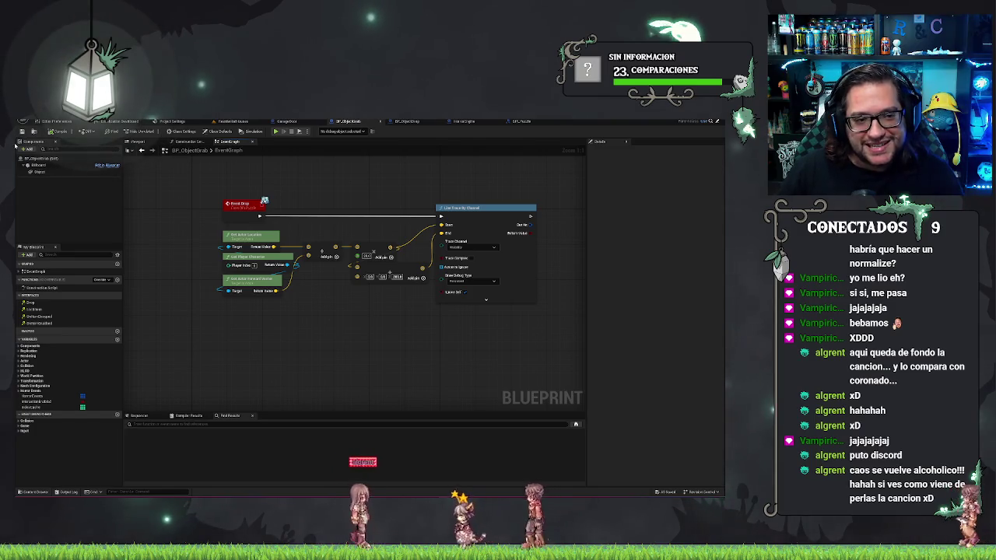
{"action": "left_click", "coordinate": [232, 121]}
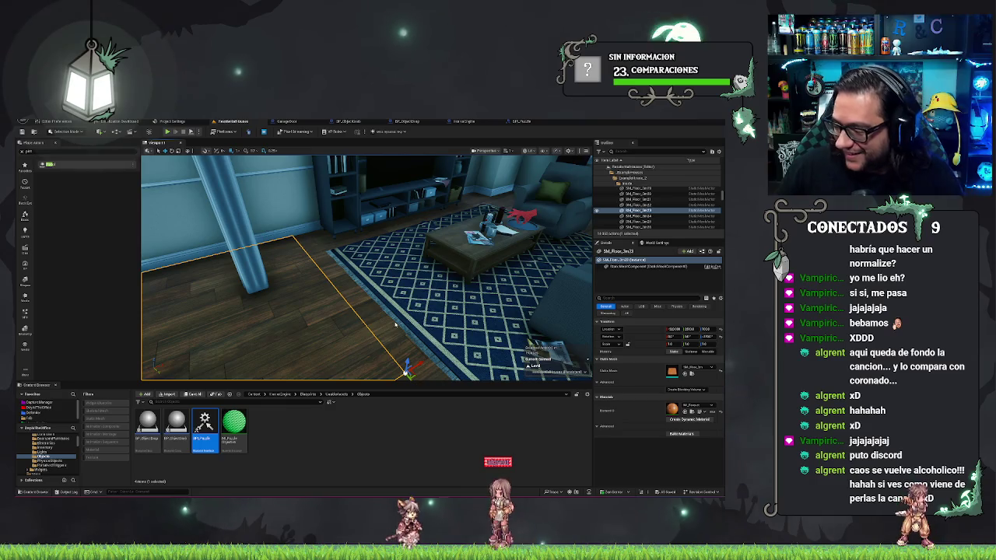
Step: Play-test walking past the coffee table and kitchen to the front door, then pick a lawn spot
{"action": "key", "text": "alt+p"}
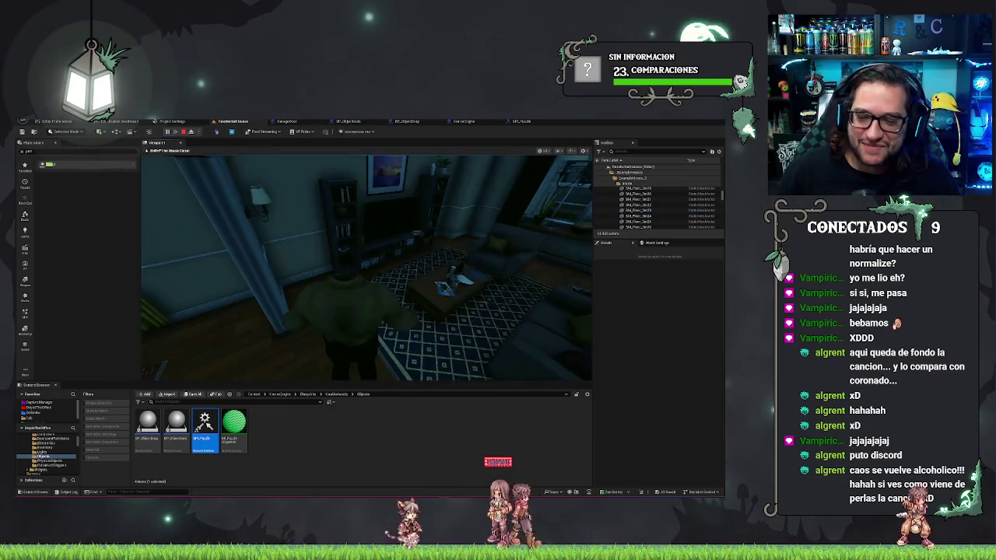
{"action": "key", "text": "w"}
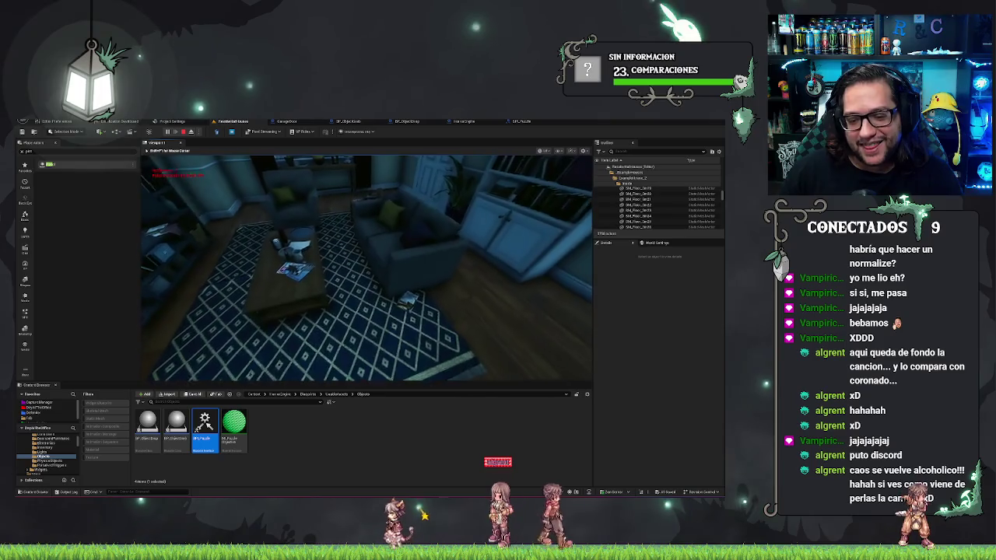
{"action": "key", "text": "w"}
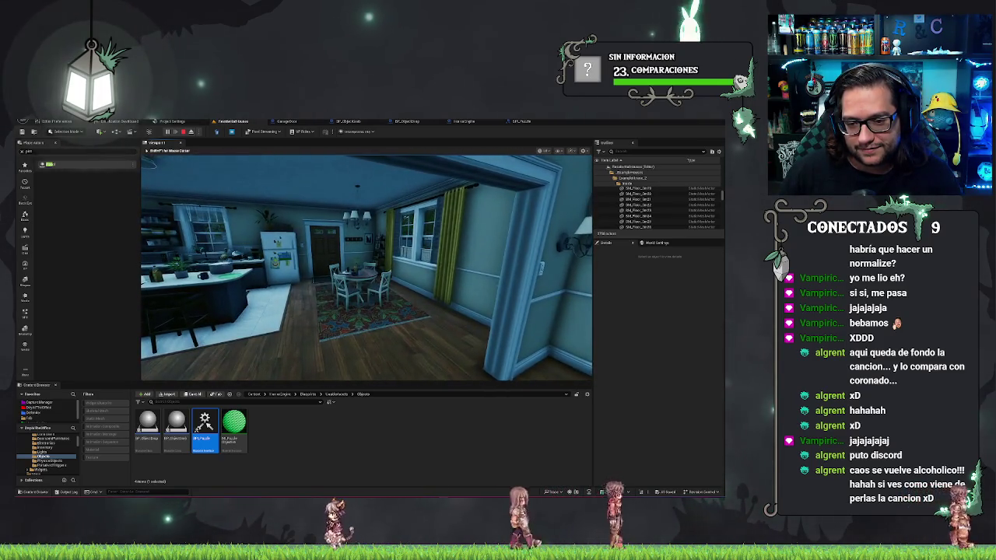
{"action": "mouse_move", "coordinate": [366, 268]}
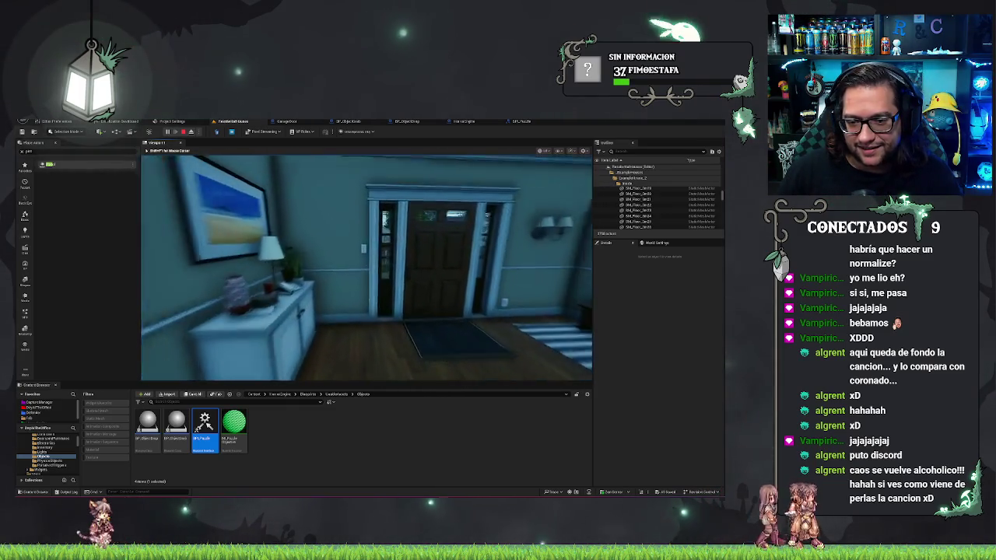
{"action": "key", "text": "w"}
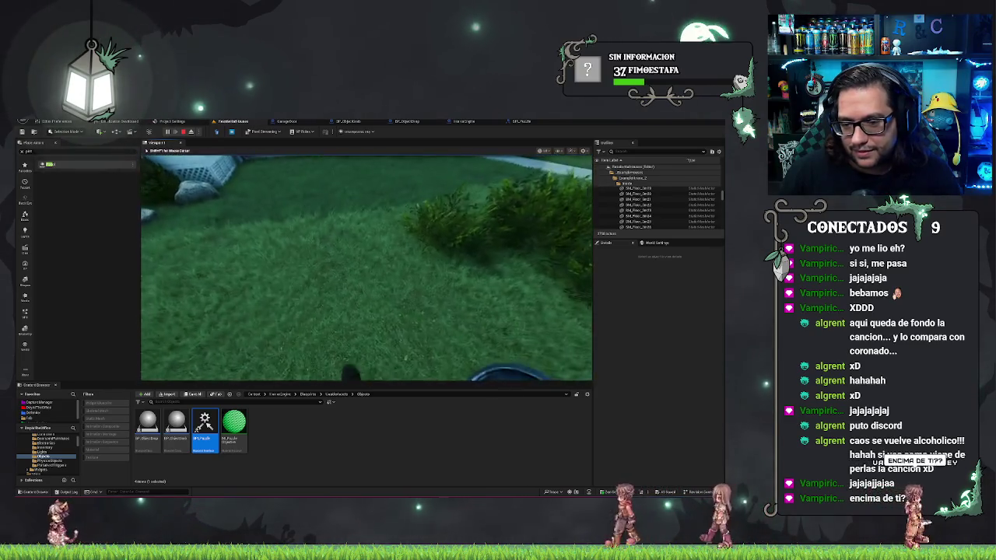
{"action": "key", "text": "Escape"}
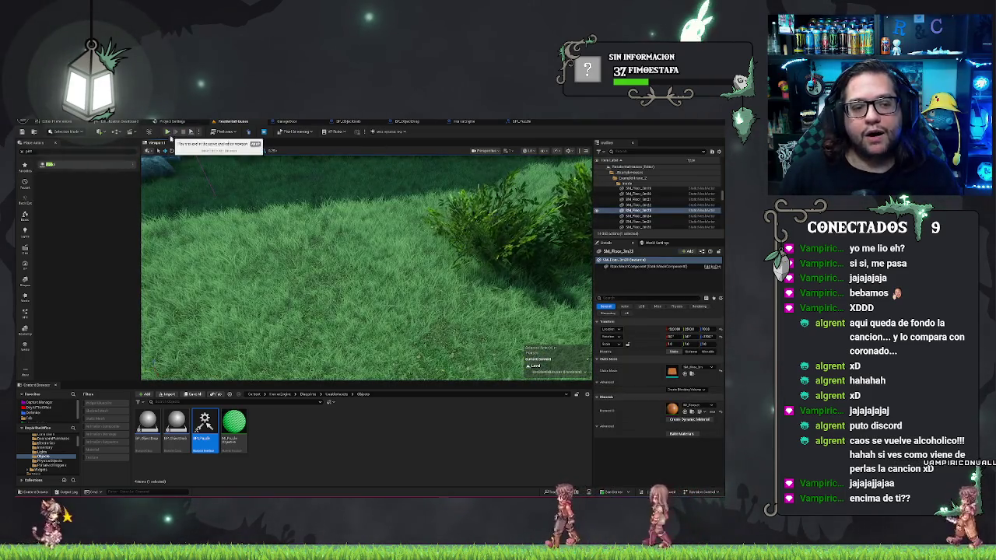
{"action": "right_click", "coordinate": [344, 290]}
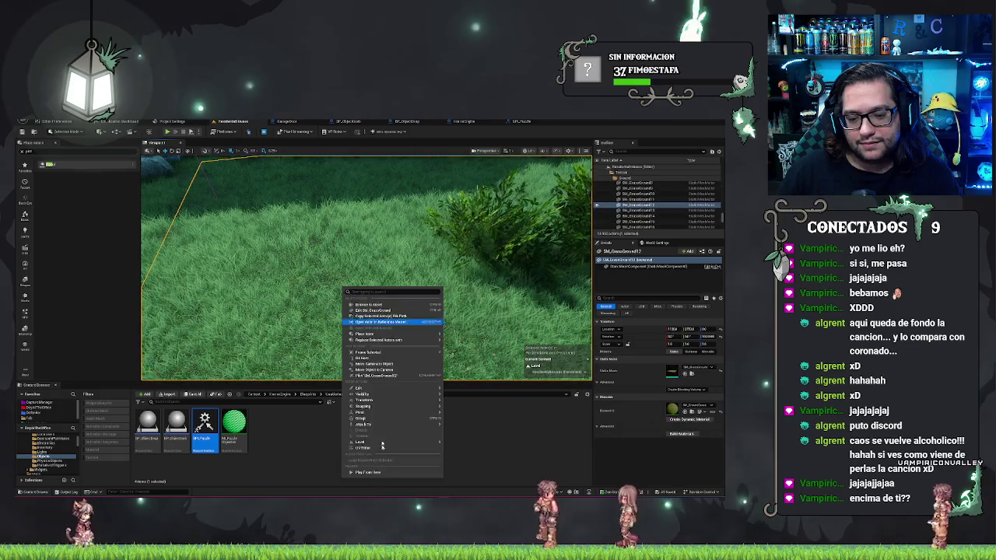
Step: Play from the chosen front-lawn spot, then stop and go back to BP_ObjectGrab's graph
{"action": "left_click", "coordinate": [371, 473]}
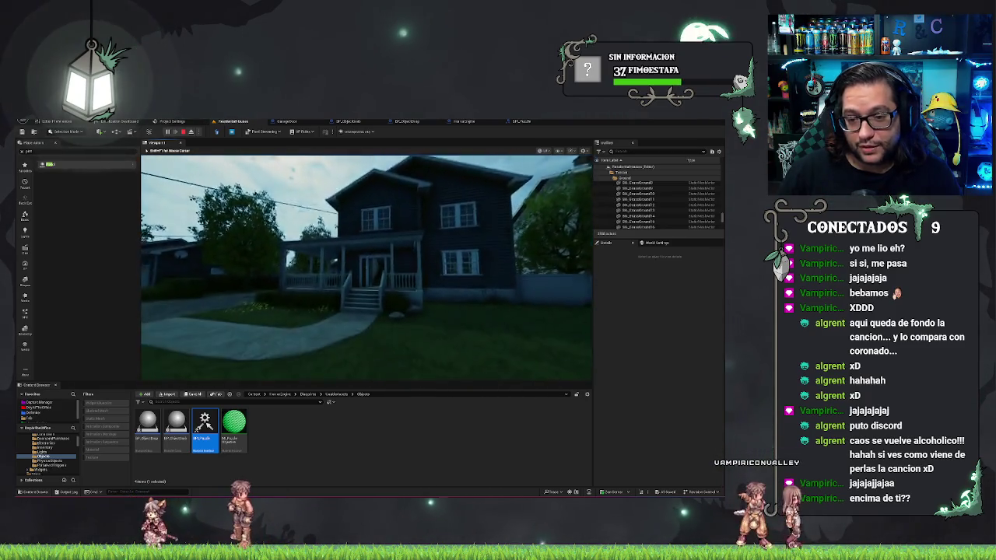
{"action": "key", "text": "Escape"}
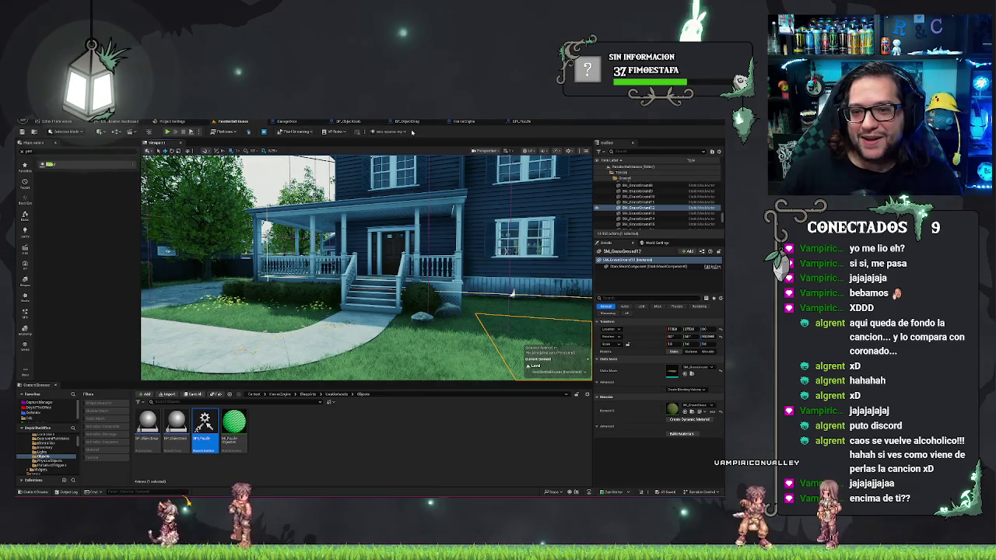
{"action": "left_click", "coordinate": [350, 121]}
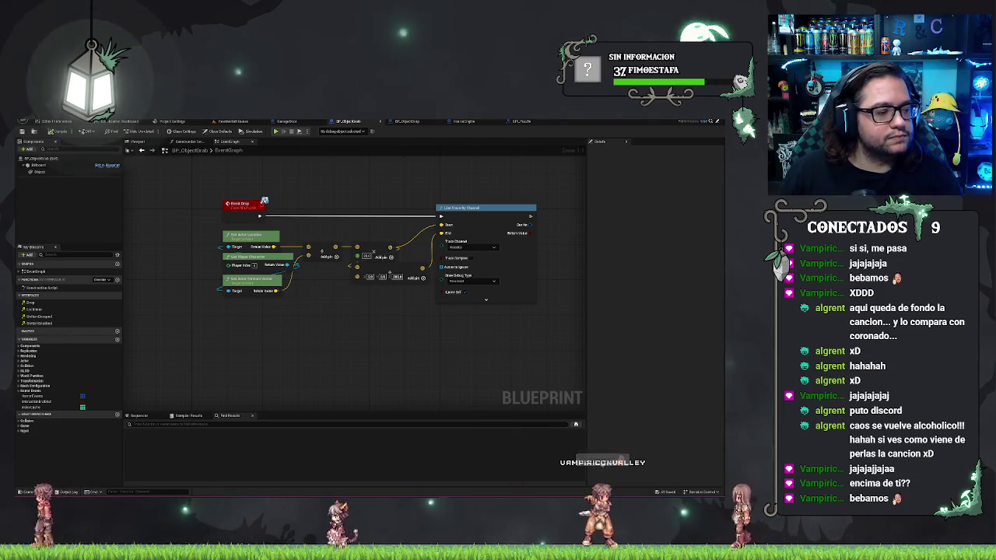
Step: Move the offset Add node down into open space below the other trace nodes
{"action": "left_click_drag", "start_coordinate": [354, 267], "coordinate": [309, 274]}
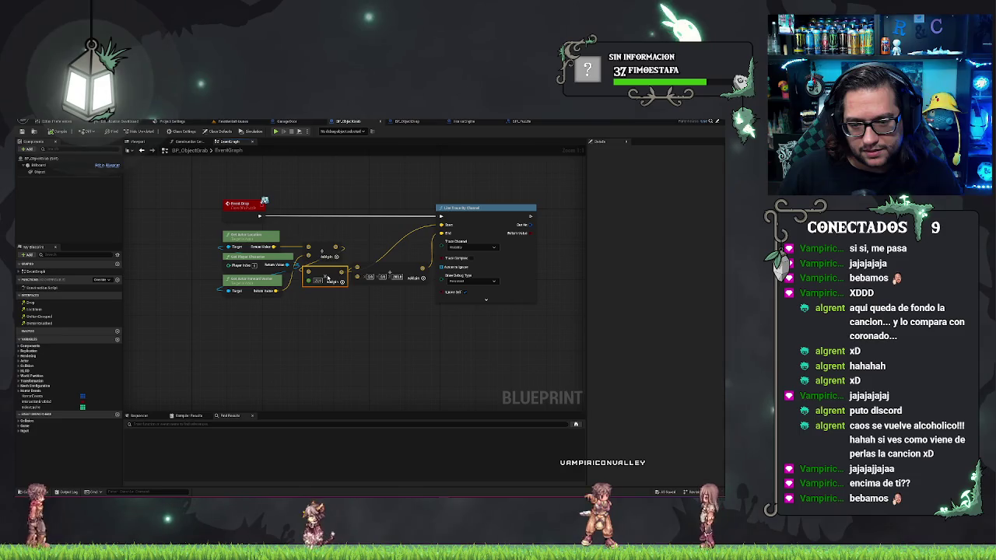
{"action": "mouse_move", "coordinate": [309, 274]}
{"action": "left_mouse_down"}
{"action": "mouse_move", "coordinate": [298, 289]}
{"action": "mouse_move", "coordinate": [323, 272]}
{"action": "mouse_move", "coordinate": [311, 256]}
{"action": "left_mouse_up"}
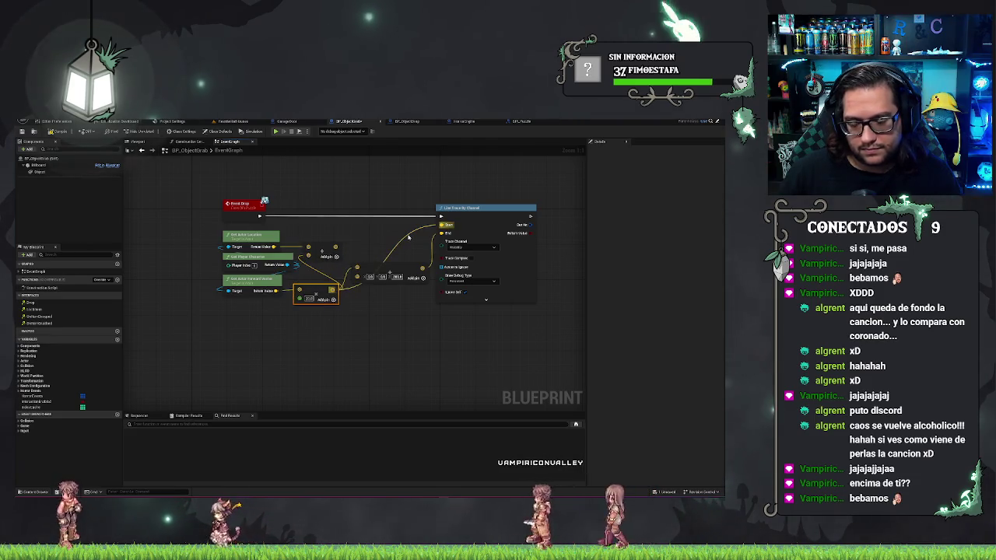
{"action": "left_click_drag", "start_coordinate": [315, 294], "coordinate": [318, 289]}
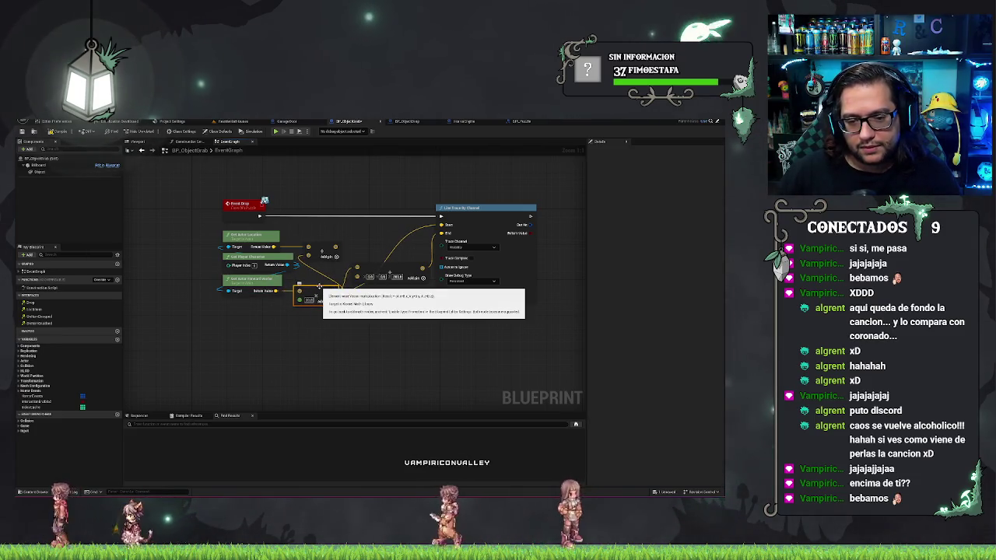
{"action": "left_click", "coordinate": [382, 266]}
{"action": "left_click_drag", "start_coordinate": [382, 266], "coordinate": [410, 358]}
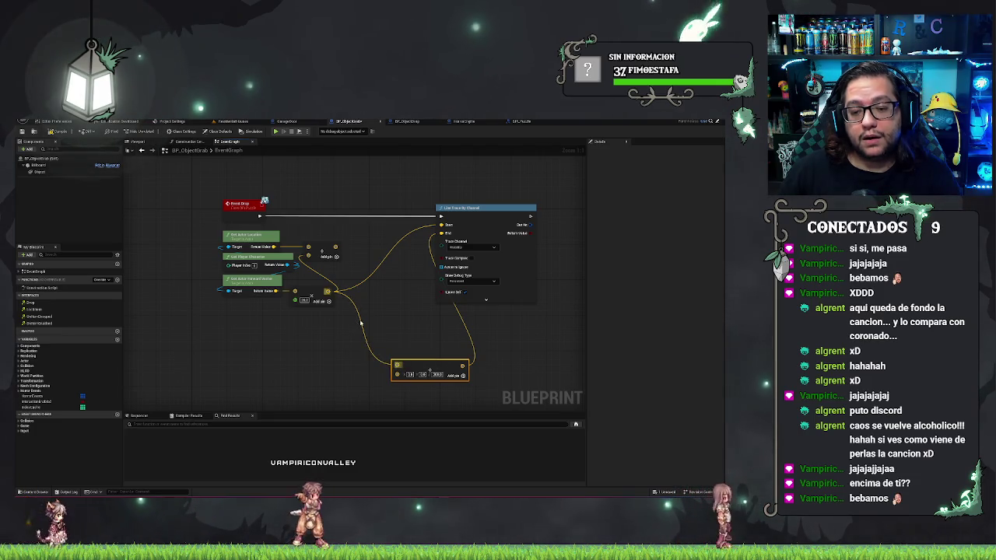
Step: Break the bottom Add node's input and feed it the location Add result instead
{"action": "left_click", "coordinate": [360, 321], "text": "alt"}
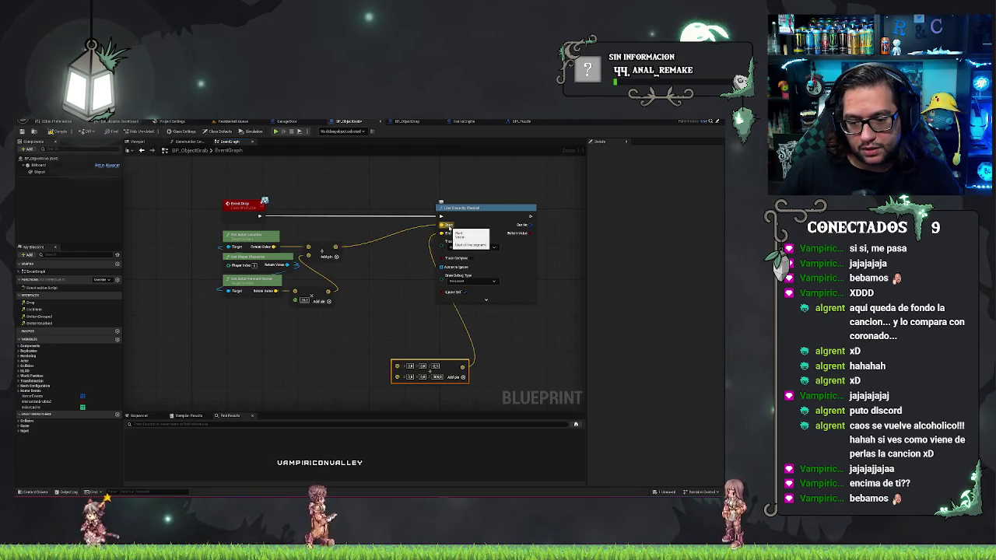
{"action": "mouse_move", "coordinate": [336, 246]}
{"action": "left_mouse_down"}
{"action": "mouse_move", "coordinate": [397, 365]}
{"action": "mouse_move", "coordinate": [389, 269]}
{"action": "mouse_move", "coordinate": [392, 282]}
{"action": "left_mouse_up"}
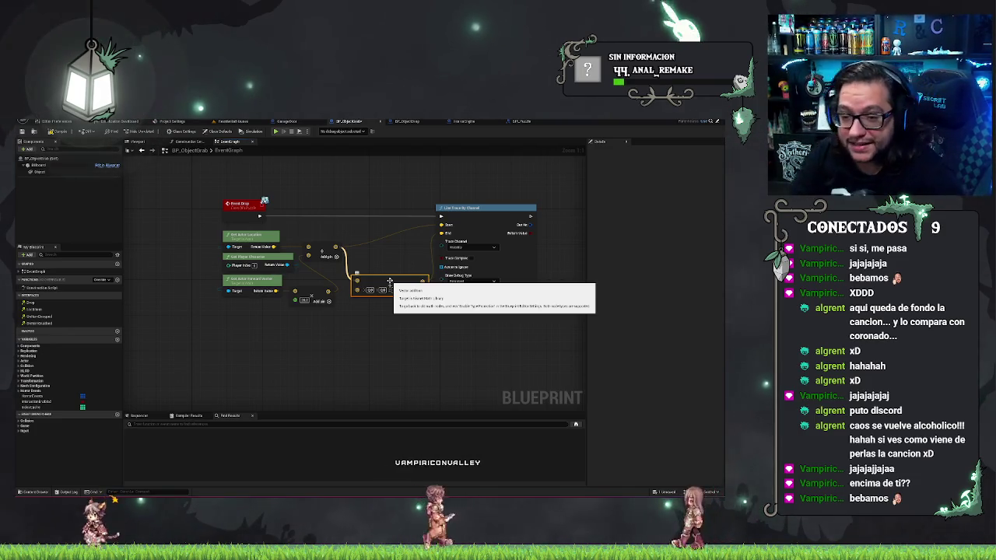
{"action": "left_click", "coordinate": [450, 373]}
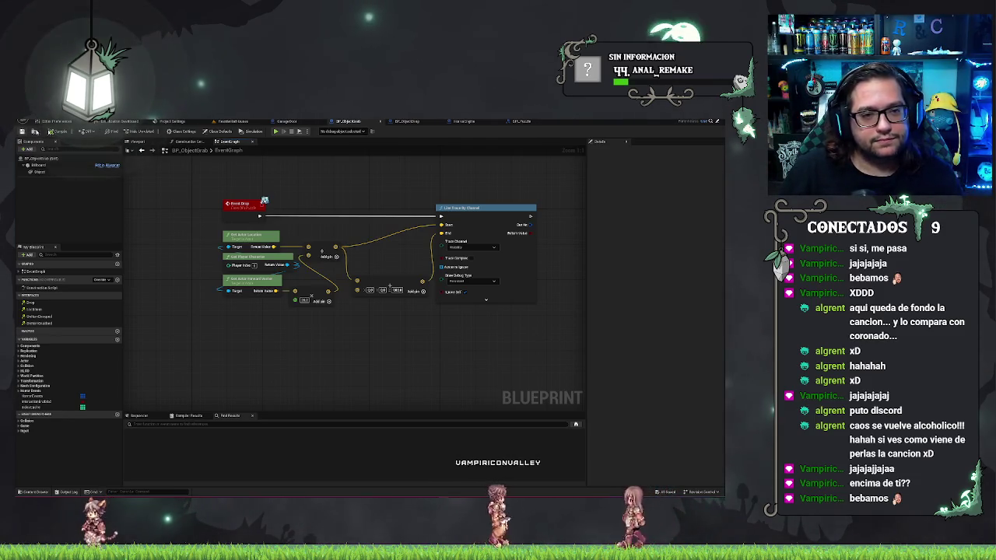
{"action": "left_click", "coordinate": [237, 121]}
{"action": "right_click", "coordinate": [405, 189]}
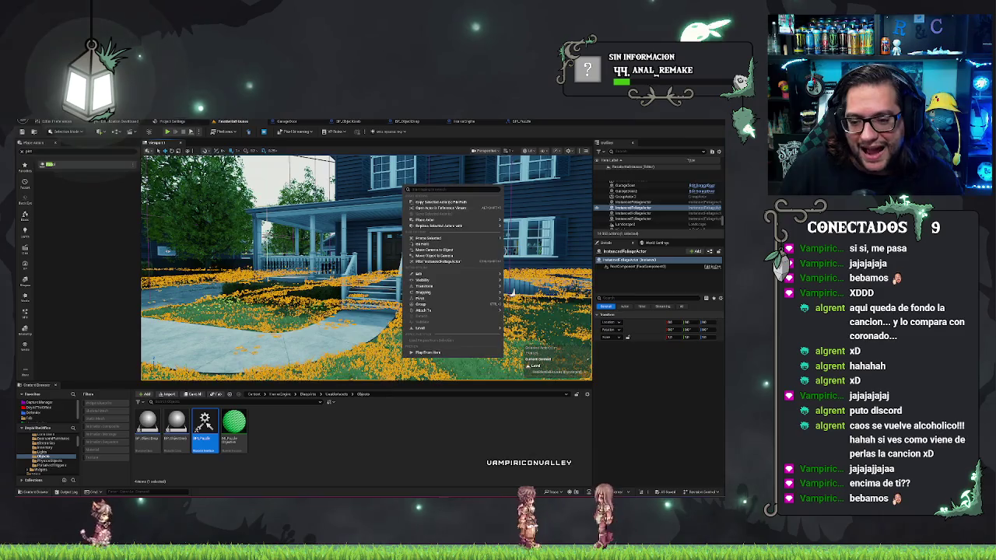
Step: Play from the lawn, walking through the front door and back out to the porch, then stop
{"action": "left_click", "coordinate": [426, 353]}
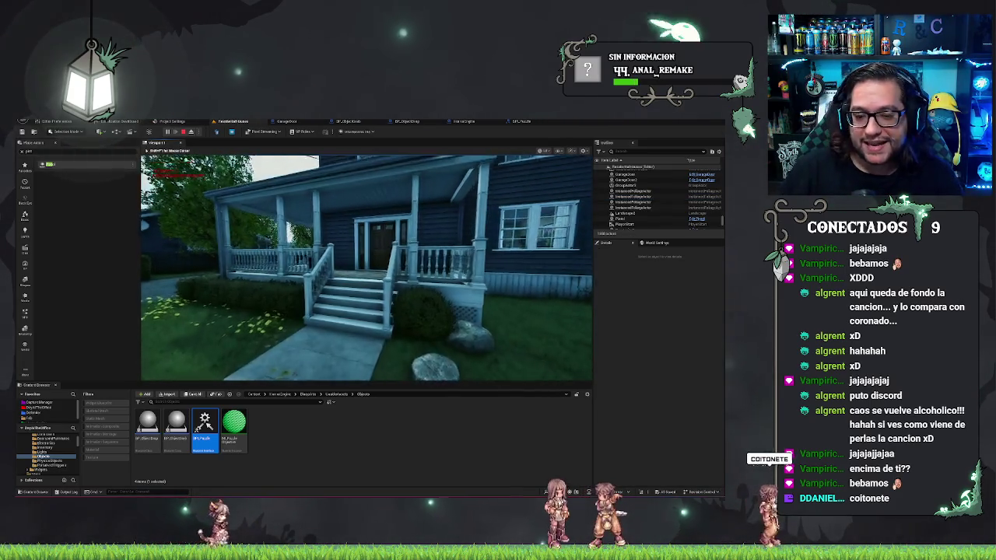
{"action": "key", "text": "w"}
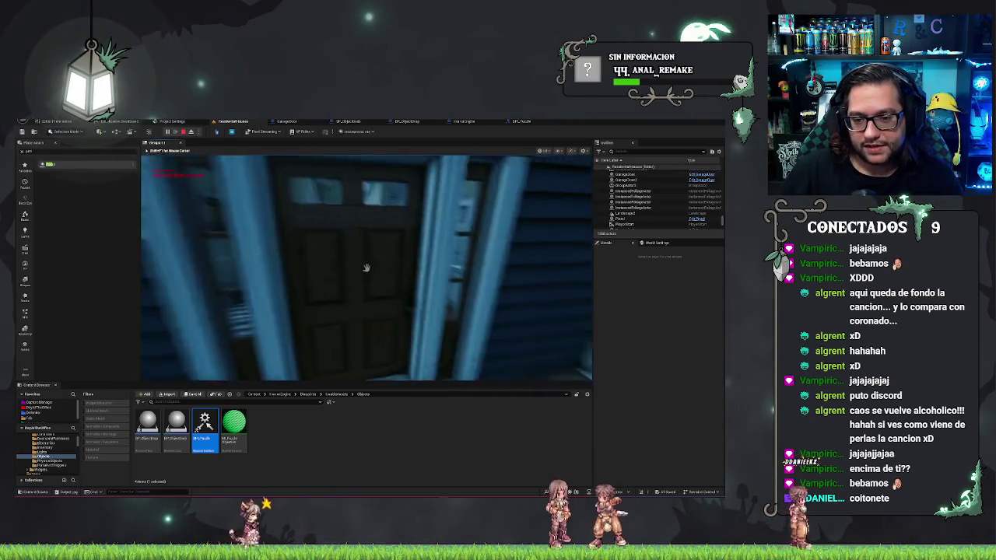
{"action": "left_click", "coordinate": [365, 267]}
{"action": "key", "text": "w"}
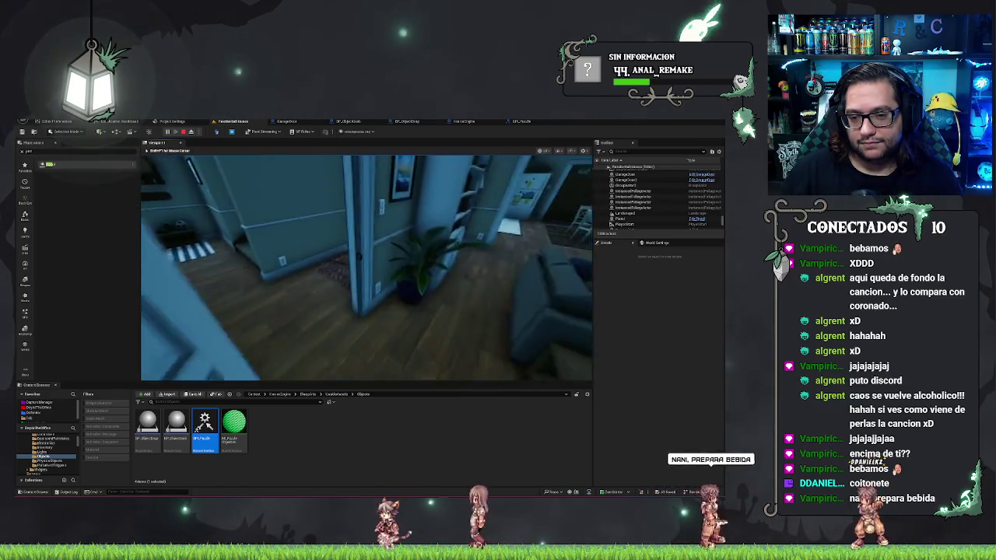
{"action": "key", "text": "w"}
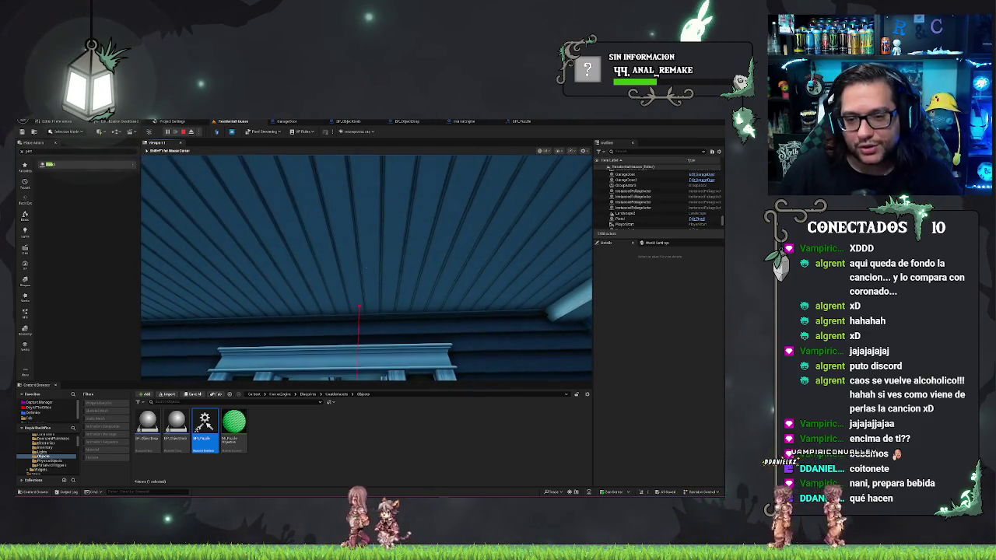
{"action": "key", "text": "w"}
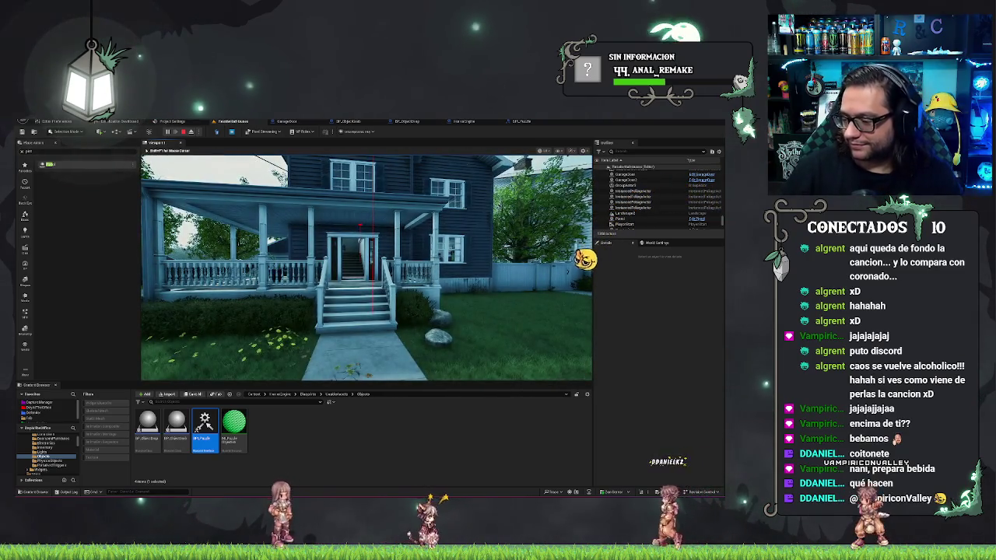
{"action": "key", "text": "s"}
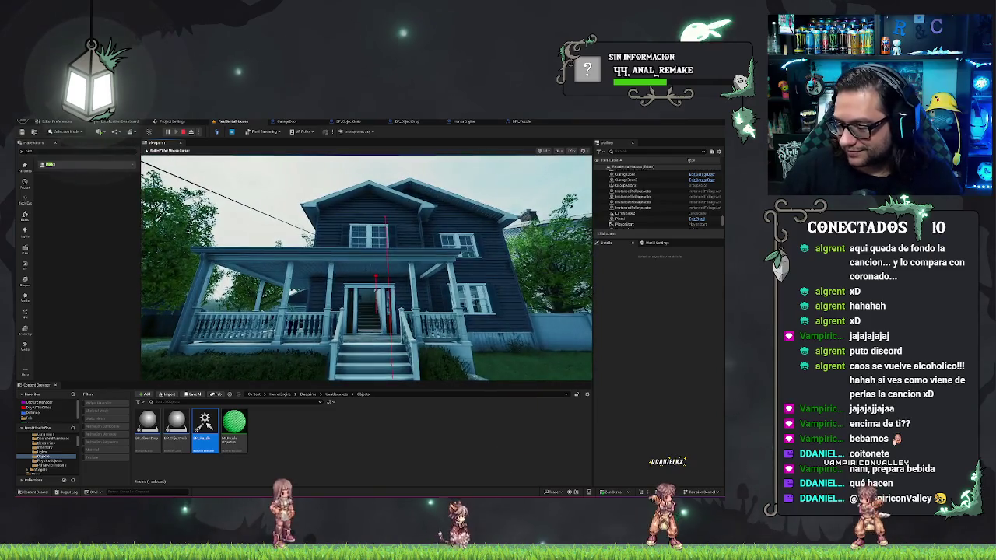
{"action": "key", "text": "w"}
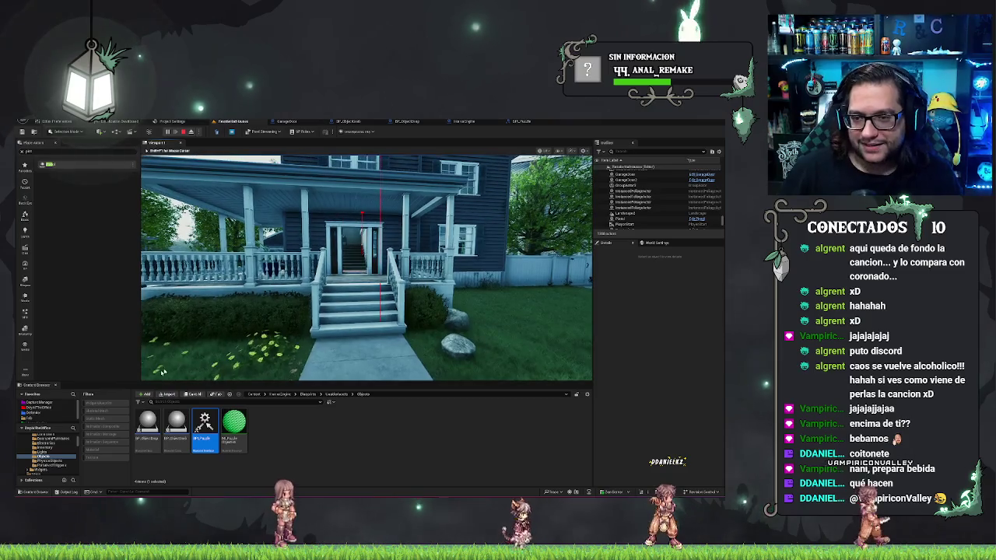
{"action": "key", "text": "Escape"}
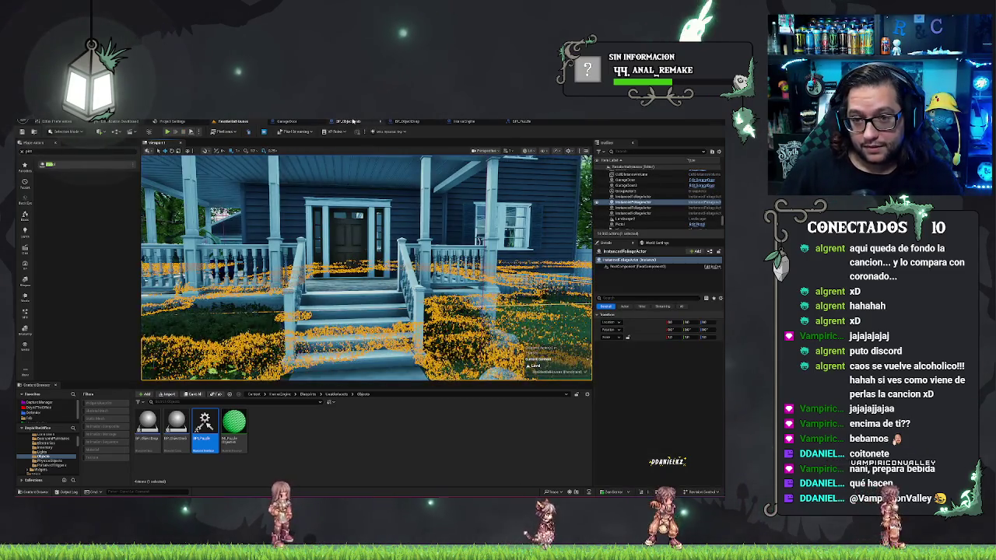
{"action": "left_click", "coordinate": [350, 121]}
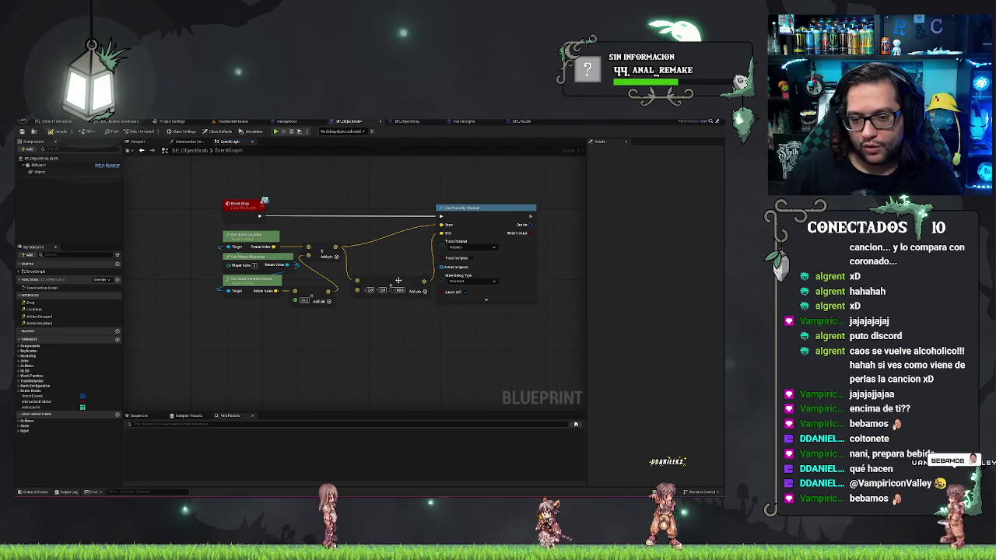
Step: Line up Make Vector beside the Add node and nudge the trace-location and multiply nodes into rows
{"action": "left_click_drag", "start_coordinate": [406, 291], "coordinate": [407, 266]}
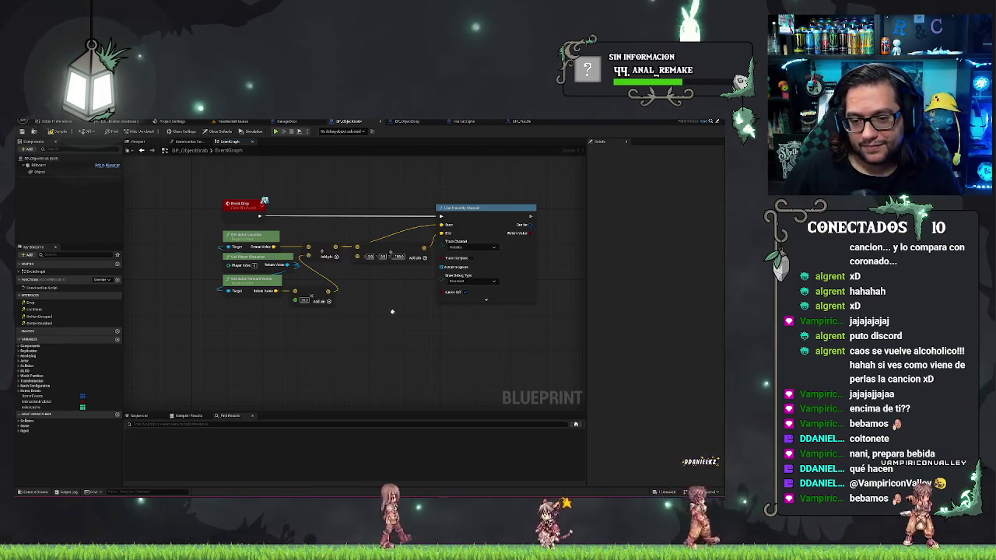
{"action": "left_click_drag", "start_coordinate": [173, 239], "coordinate": [372, 366]}
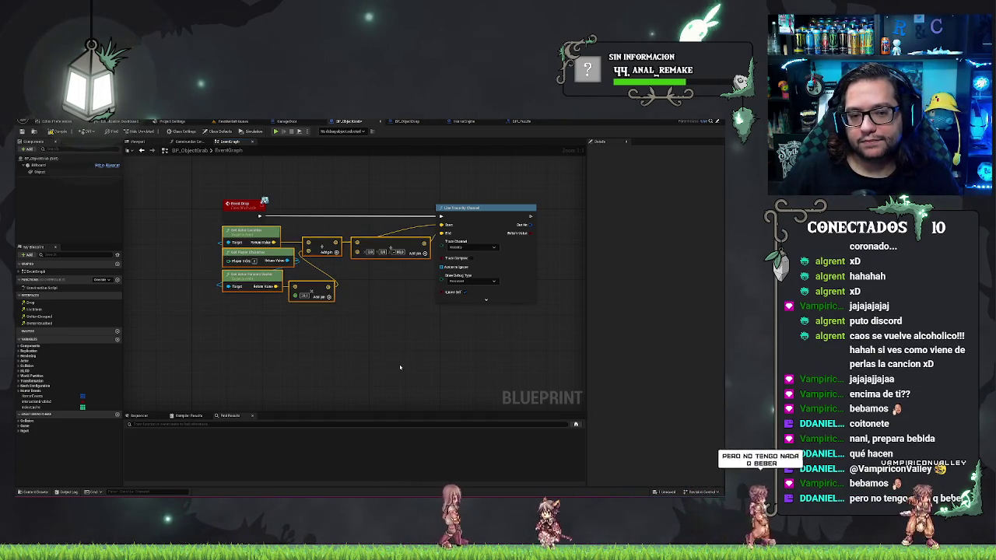
{"action": "left_click", "coordinate": [228, 313]}
{"action": "left_click_drag", "start_coordinate": [228, 313], "coordinate": [327, 281]}
{"action": "left_click", "coordinate": [300, 262]}
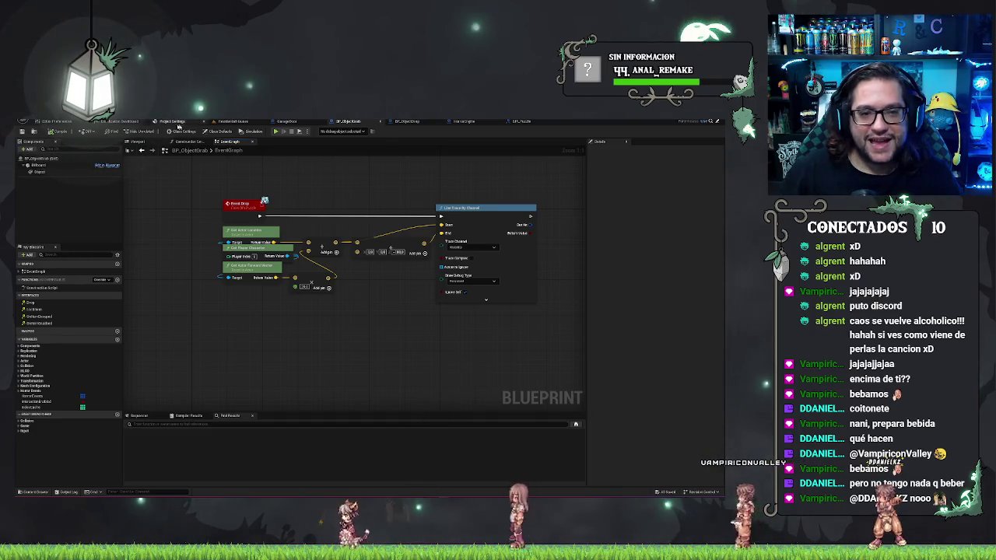
{"action": "left_click", "coordinate": [232, 122]}
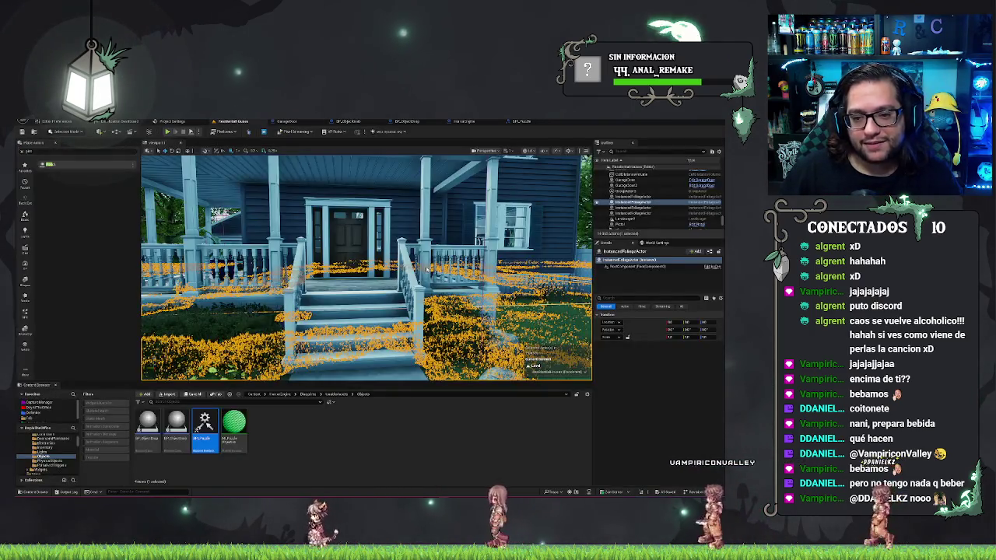
Step: Fly into the house's hallway and play-test walking to the kitchen island, watching the drop-trace lines
{"action": "key", "text": "w"}
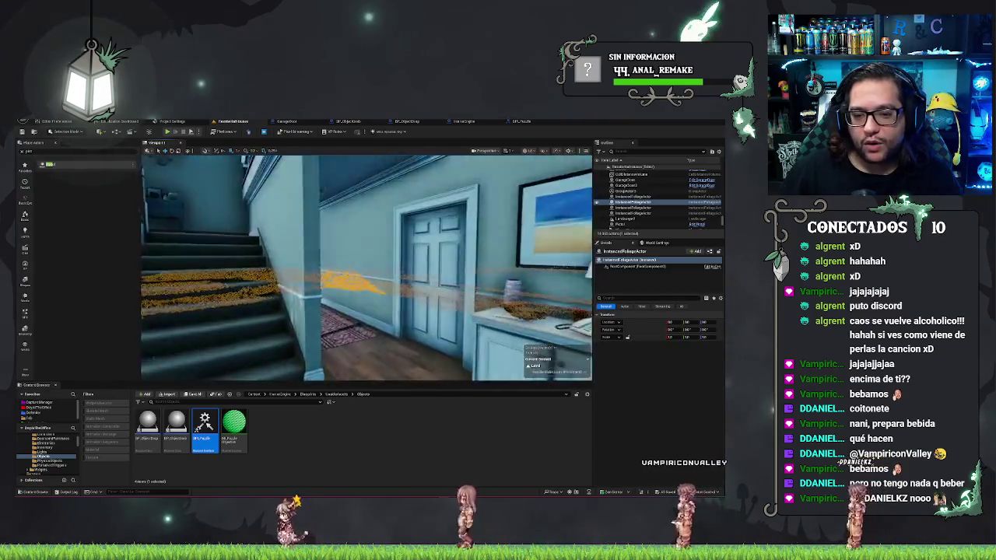
{"action": "key", "text": "w"}
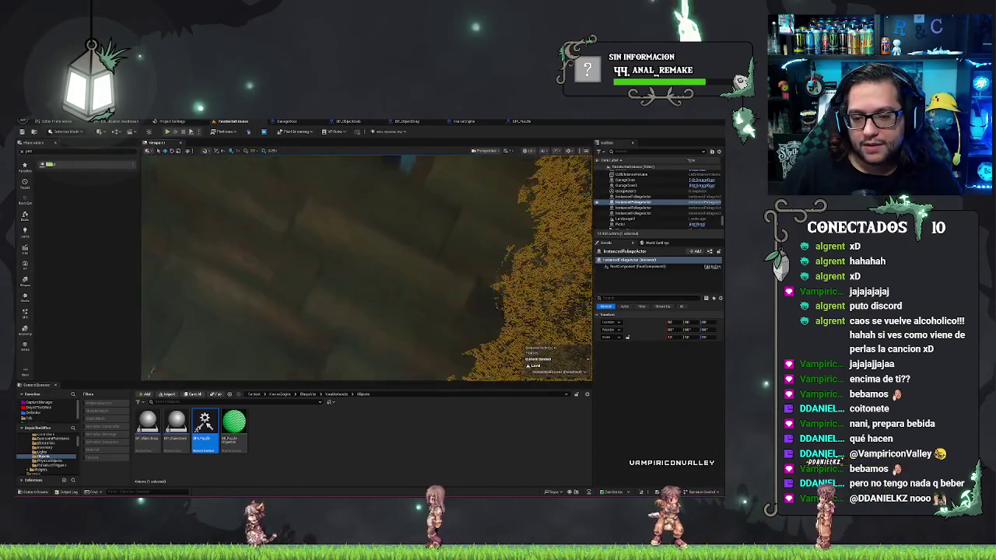
{"action": "right_click", "coordinate": [369, 305]}
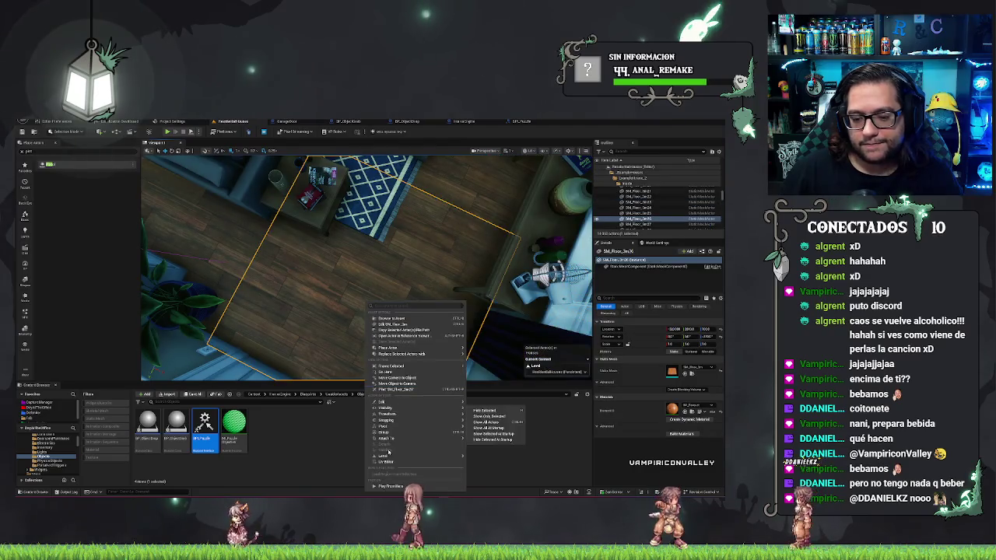
{"action": "left_click", "coordinate": [391, 491]}
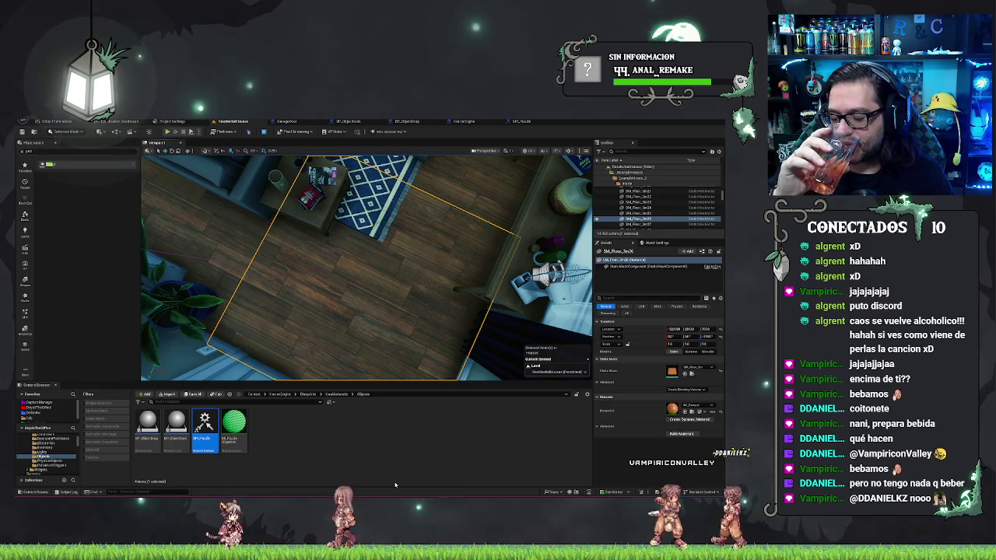
{"action": "key", "text": "alt+p"}
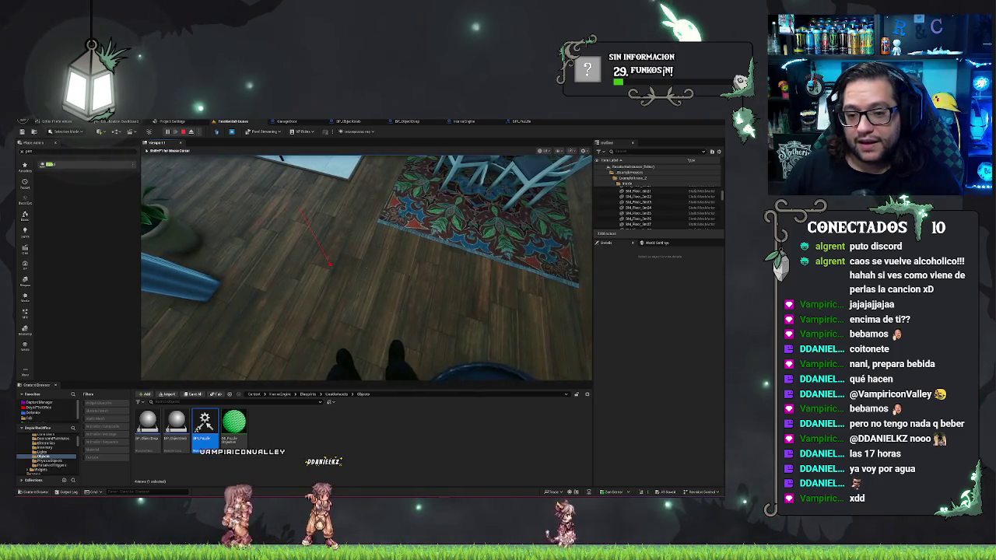
{"action": "key", "text": "w"}
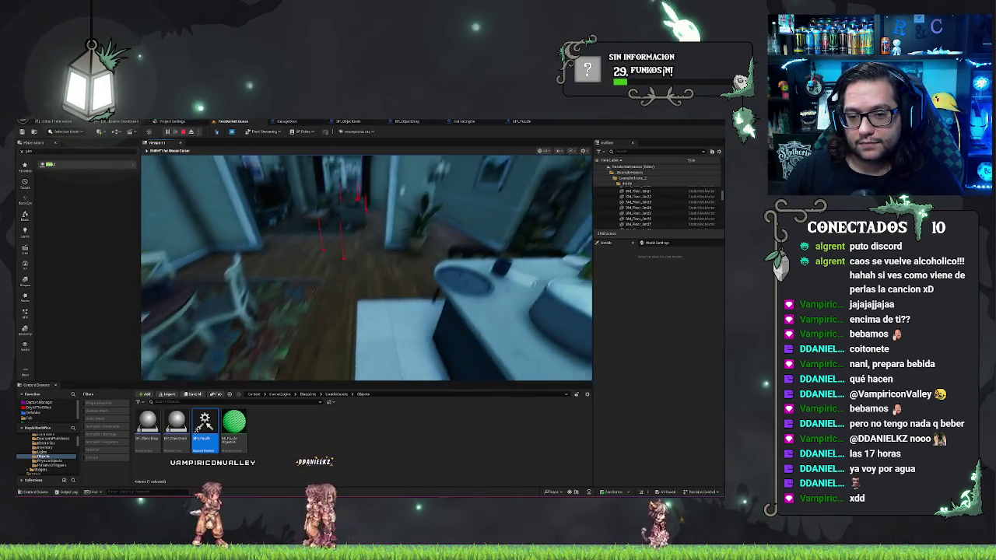
{"action": "key", "text": "Escape"}
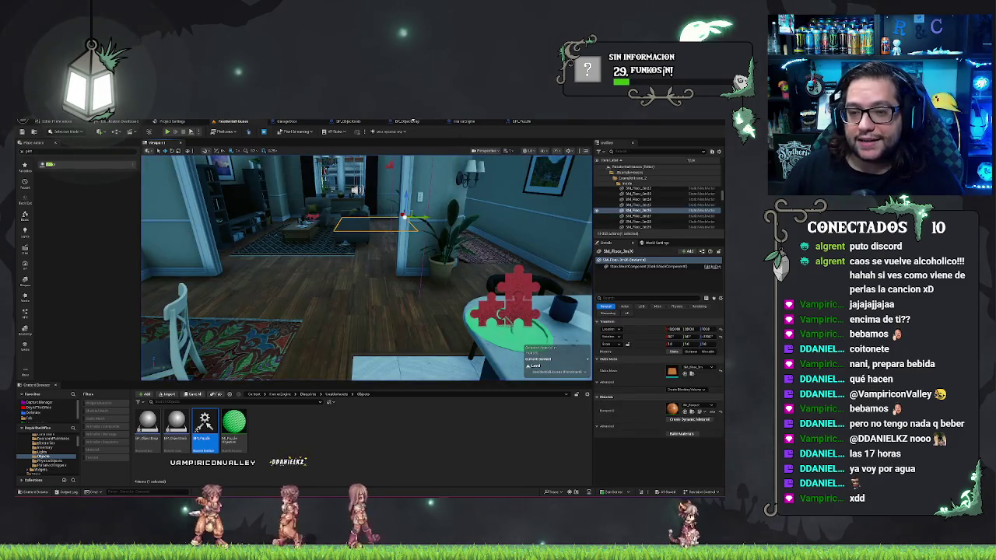
{"action": "left_click", "coordinate": [418, 122]}
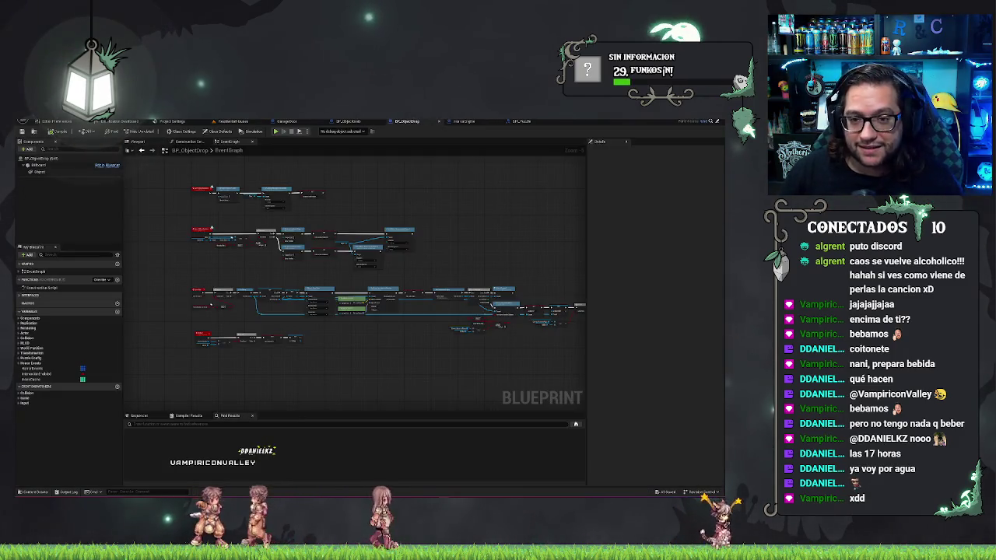
Step: In BP_ObjectGrab's event graph, choose a Draw Debug Type mode for the line trace
{"action": "left_click", "coordinate": [351, 122]}
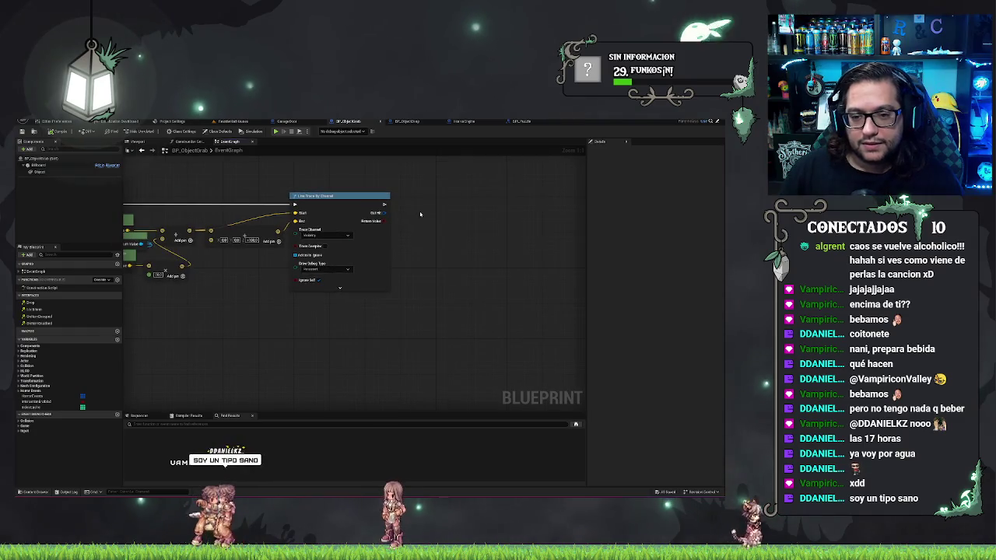
{"action": "left_click", "coordinate": [323, 268]}
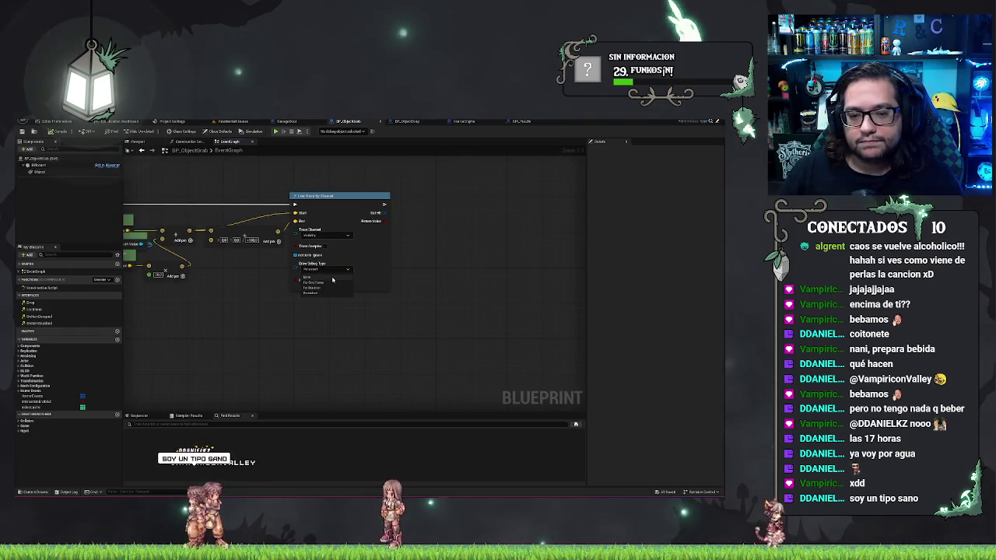
{"action": "left_click", "coordinate": [323, 292]}
Step: Drive a Branch from the trace's Return Value and add a Break Hit Result on Out Hit
{"action": "mouse_move", "coordinate": [337, 333]}
{"action": "left_mouse_down"}
{"action": "mouse_move", "coordinate": [338, 350]}
{"action": "mouse_move", "coordinate": [475, 220]}
{"action": "left_mouse_up"}
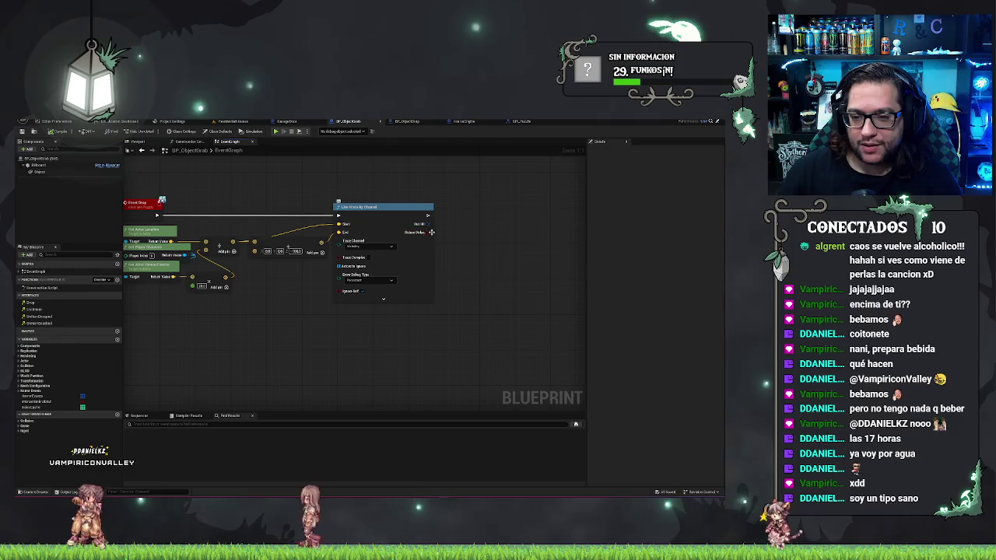
{"action": "left_click_drag", "start_coordinate": [420, 232], "coordinate": [491, 249]}
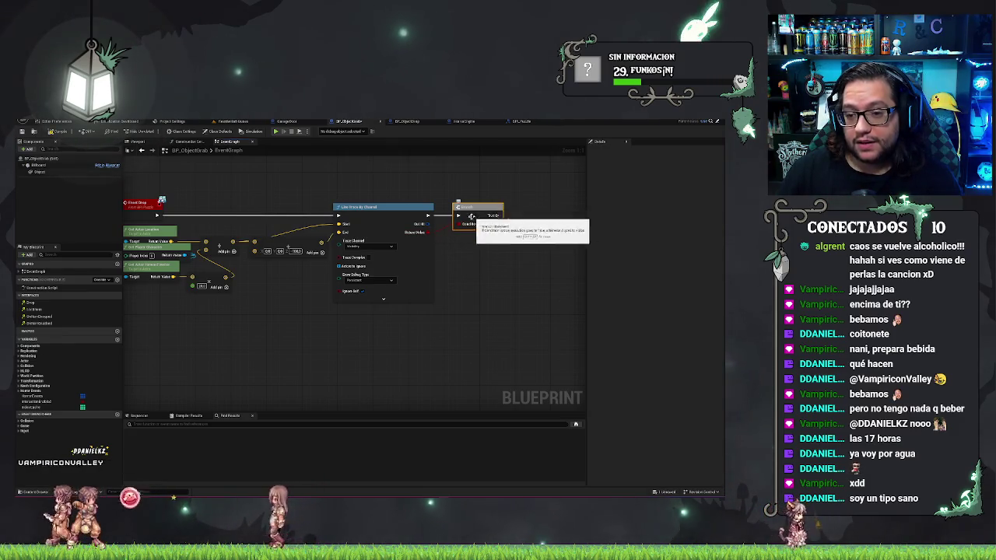
{"action": "left_click_drag", "start_coordinate": [425, 224], "coordinate": [452, 247]}
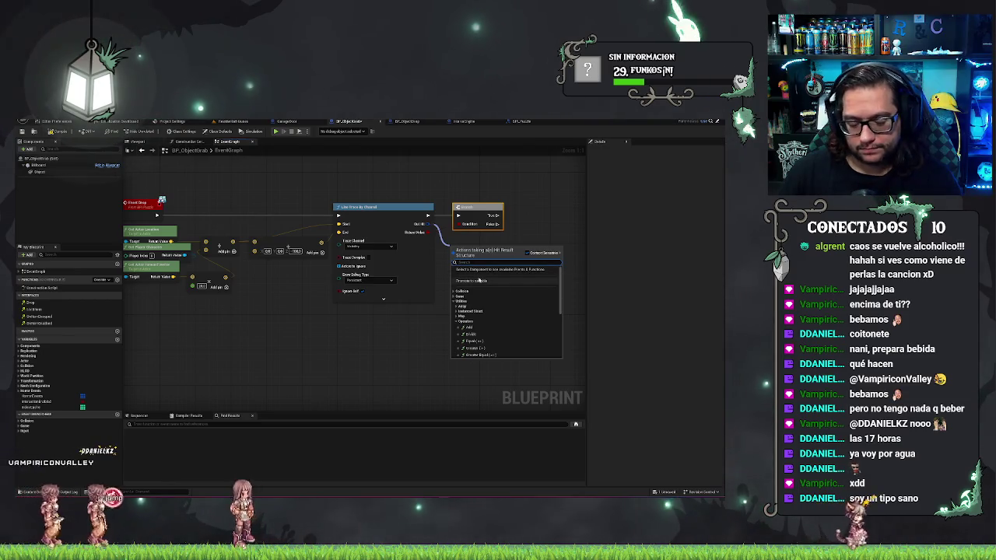
{"action": "type", "text": "break"}
{"action": "key", "text": "Return"}
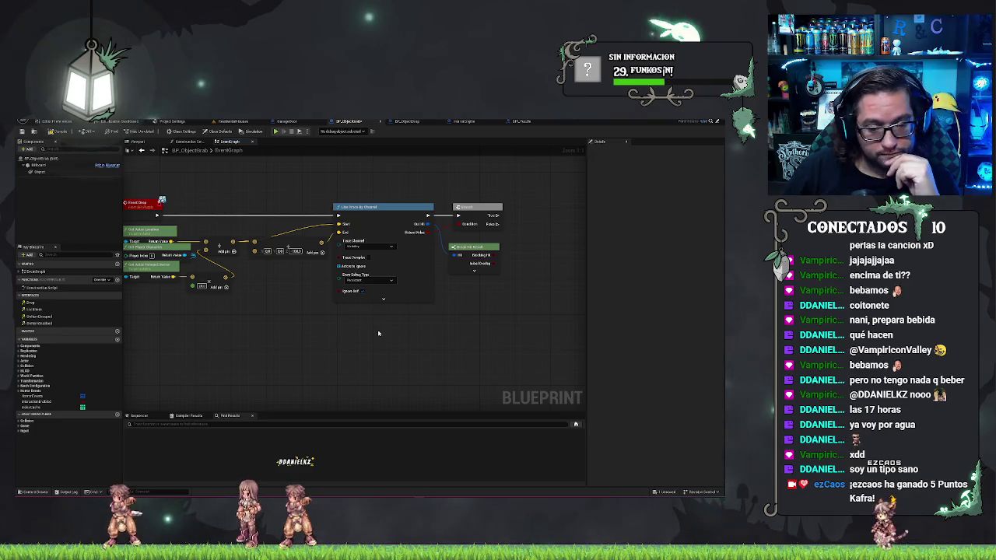
{"action": "left_click_drag", "start_coordinate": [380, 333], "coordinate": [276, 390]}
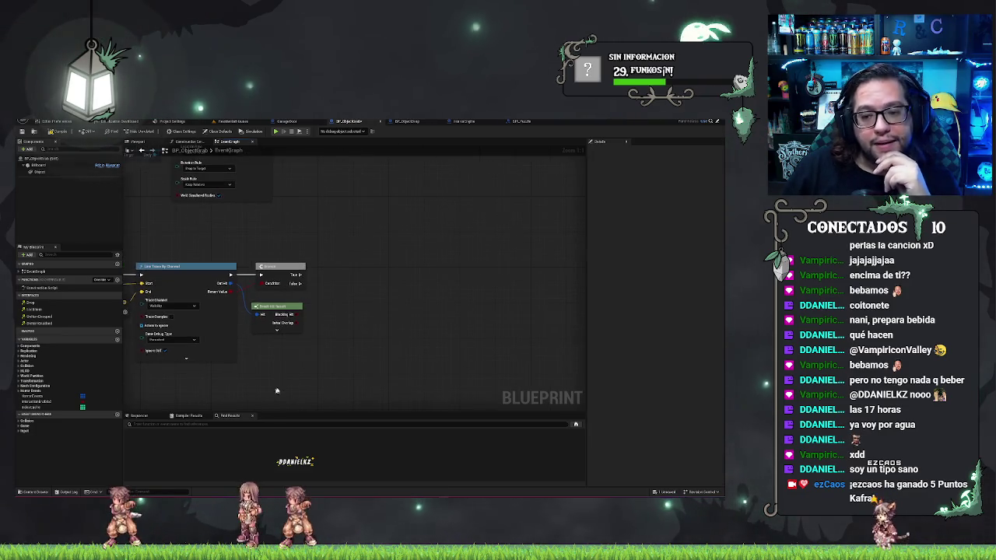
{"action": "mouse_move", "coordinate": [362, 324]}
{"action": "left_mouse_down"}
{"action": "mouse_move", "coordinate": [374, 280]}
{"action": "mouse_move", "coordinate": [407, 244]}
{"action": "mouse_move", "coordinate": [403, 253]}
{"action": "left_mouse_up"}
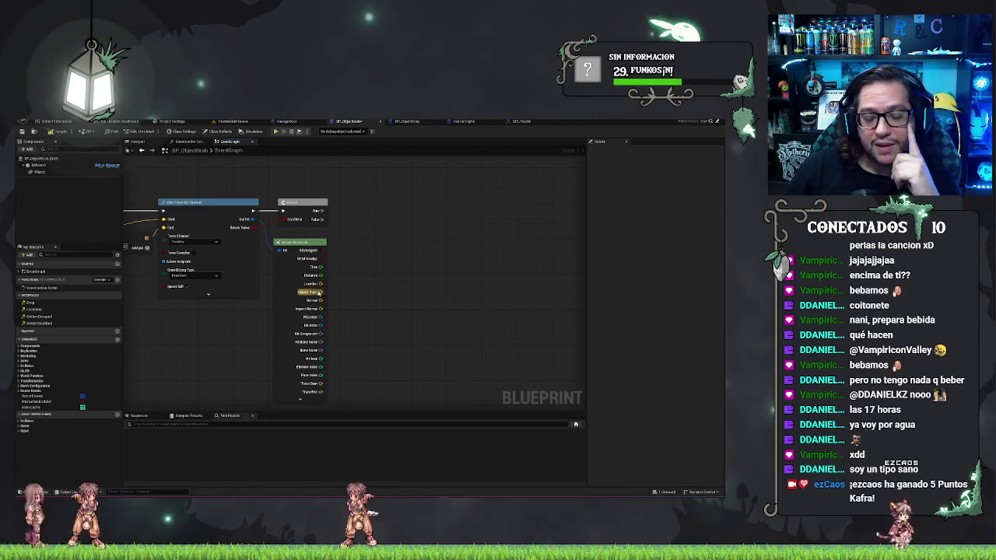
{"action": "left_click_drag", "start_coordinate": [399, 293], "coordinate": [378, 310]}
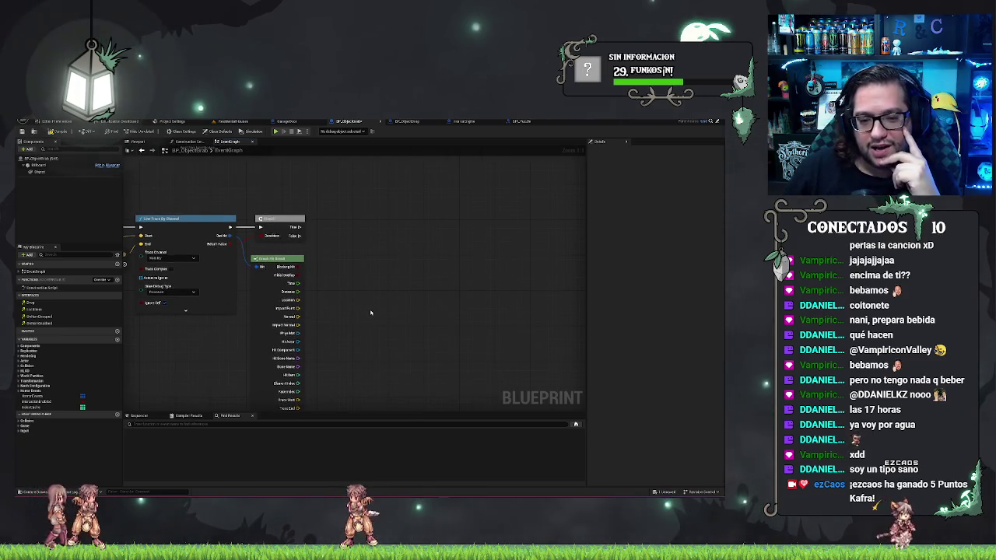
{"action": "mouse_move", "coordinate": [371, 312]}
{"action": "left_mouse_down"}
{"action": "mouse_move", "coordinate": [380, 306]}
{"action": "mouse_move", "coordinate": [368, 319]}
{"action": "left_mouse_up"}
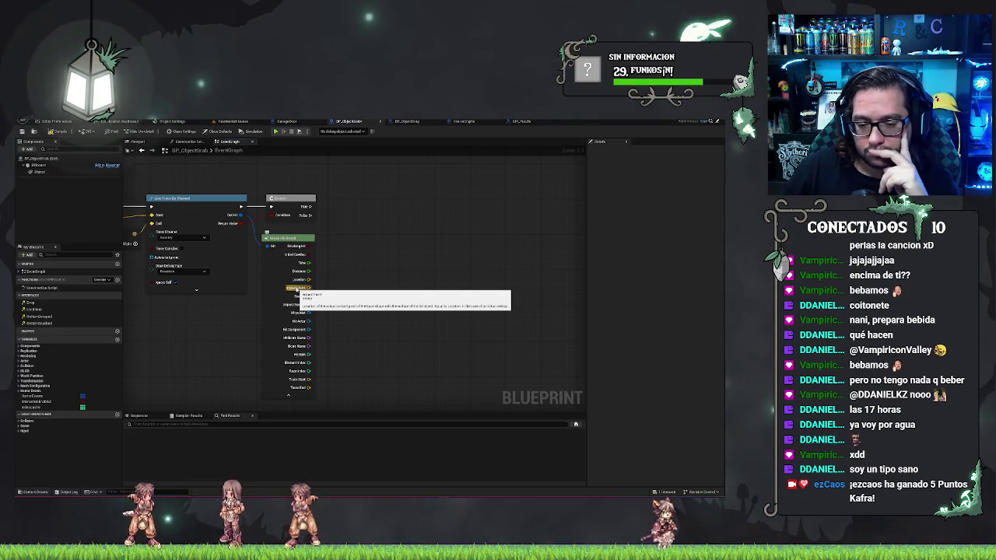
{"action": "scroll", "coordinate": [413, 233], "scroll_direction": "down", "scroll_amount": 5}
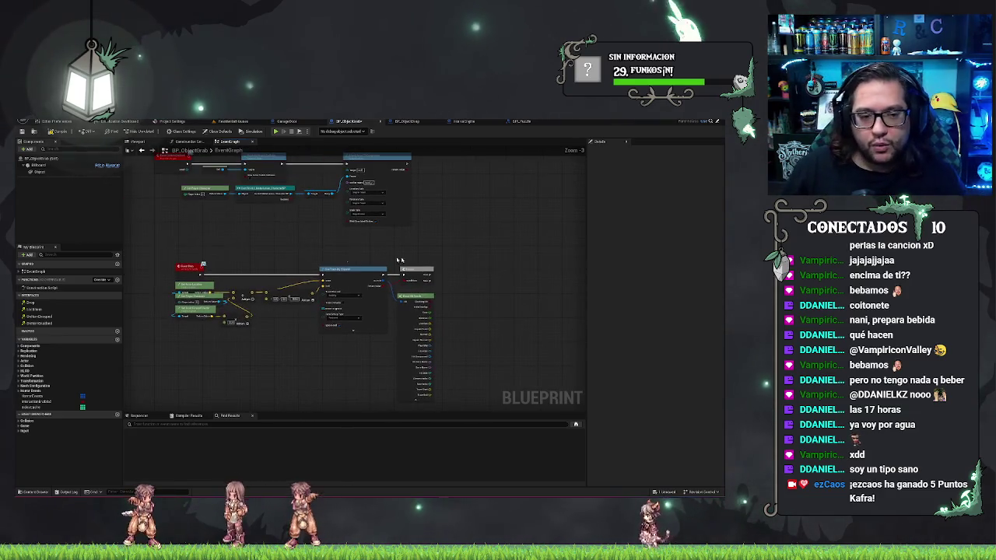
Step: Add a Self reference for Detach's Target and line it up with the trace, Branch and Detach nodes
{"action": "scroll", "coordinate": [293, 212], "scroll_direction": "up", "scroll_amount": 2}
{"action": "scroll", "coordinate": [303, 284], "scroll_direction": "down", "scroll_amount": 2}
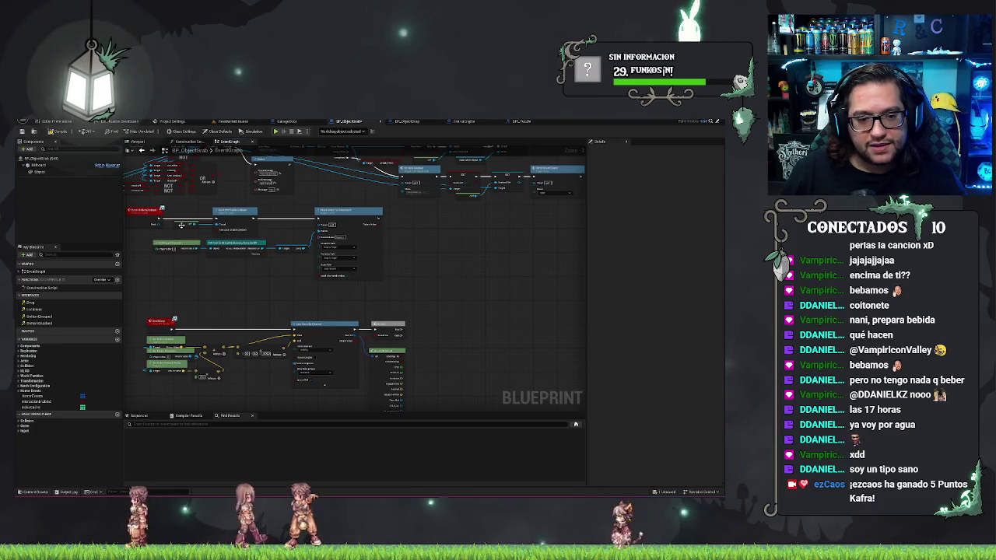
{"action": "left_click_drag", "start_coordinate": [516, 321], "coordinate": [451, 303]}
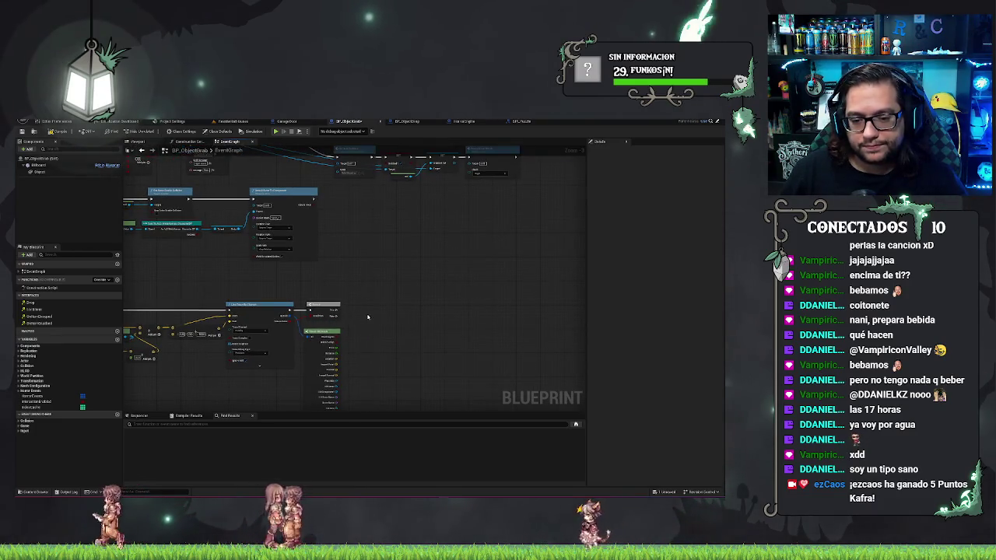
{"action": "left_click_drag", "start_coordinate": [384, 315], "coordinate": [395, 308]}
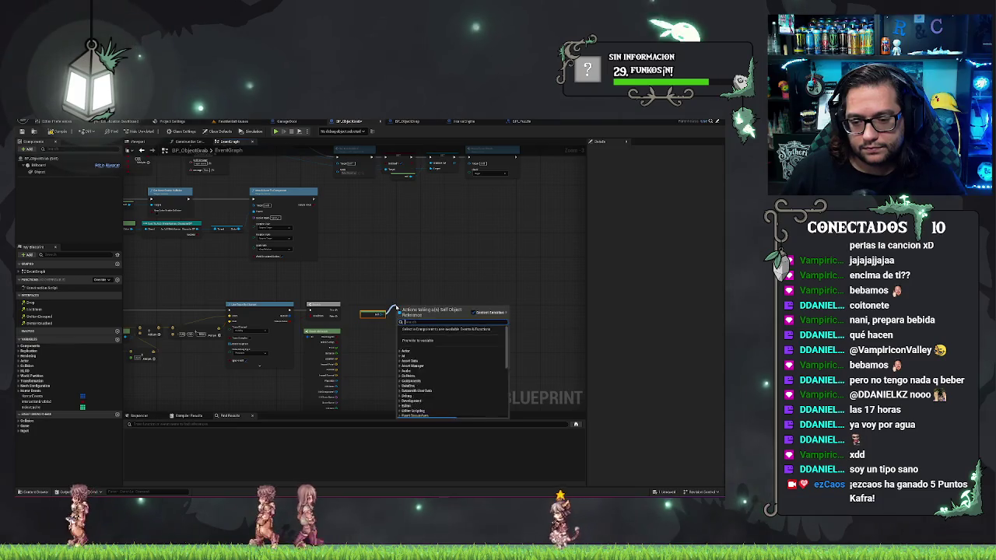
{"action": "type", "text": "data"}
{"action": "key", "text": "Return"}
{"action": "left_click_drag", "start_coordinate": [438, 255], "coordinate": [446, 331]}
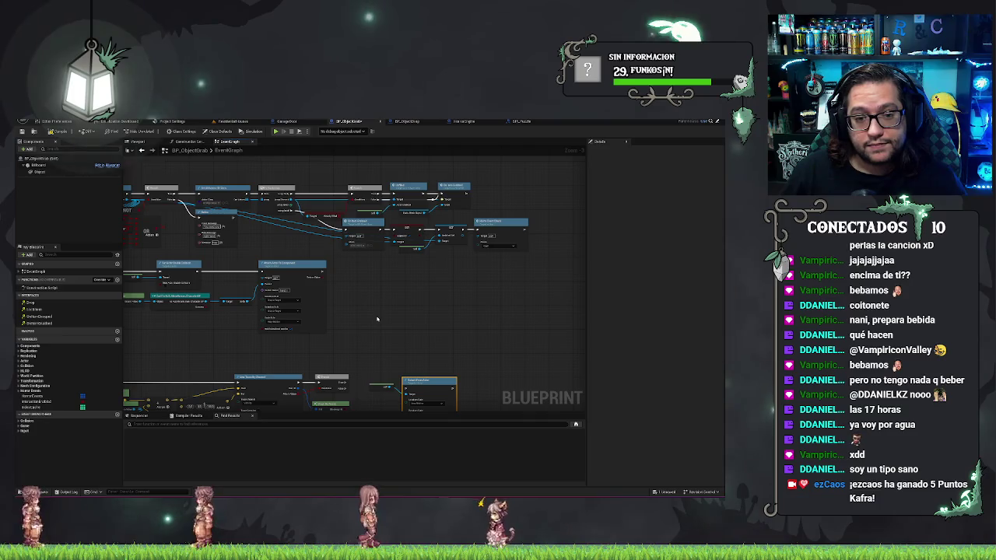
{"action": "left_click_drag", "start_coordinate": [376, 317], "coordinate": [400, 254]}
{"action": "scroll", "coordinate": [426, 310], "scroll_direction": "up", "scroll_amount": 2}
{"action": "key", "text": "q"}
{"action": "left_click", "coordinate": [416, 308]}
{"action": "left_click_drag", "start_coordinate": [339, 322], "coordinate": [365, 324]}
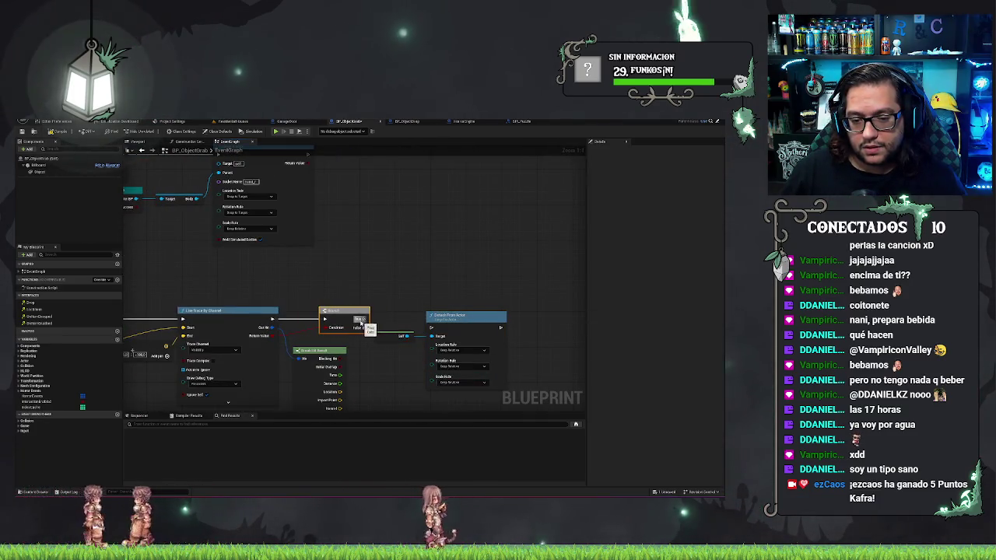
{"action": "key", "text": "ctrl+z"}
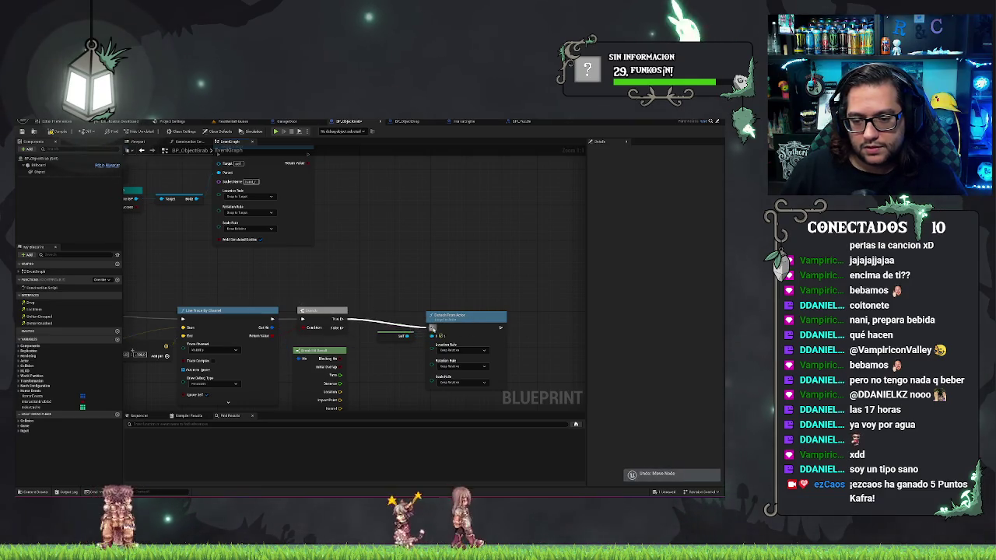
Step: Add Set Actor Location after Detach From Actor, wiring Impact Point to New Location
{"action": "left_click_drag", "start_coordinate": [444, 285], "coordinate": [377, 259]}
{"action": "left_click_drag", "start_coordinate": [435, 301], "coordinate": [467, 303]}
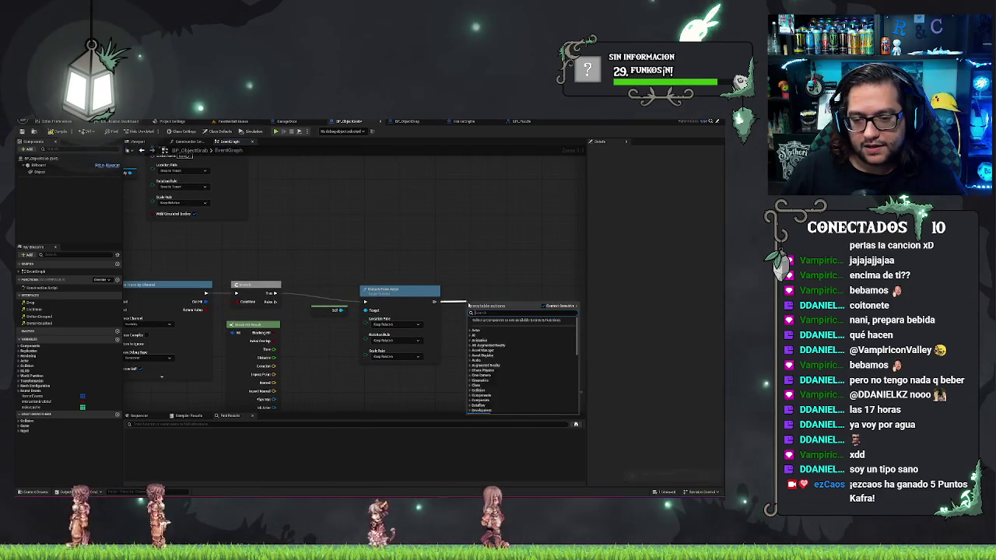
{"action": "left_click_drag", "start_coordinate": [328, 389], "coordinate": [346, 369]}
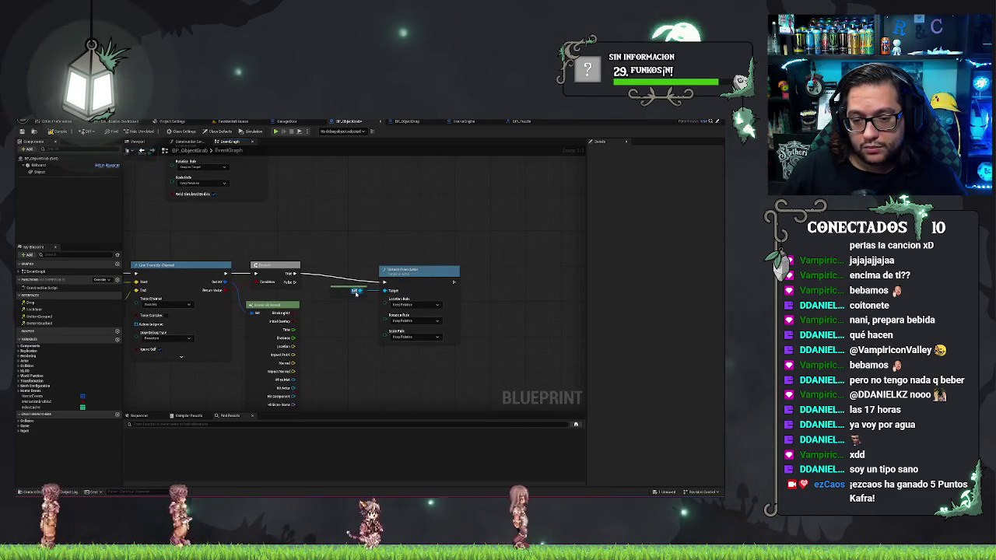
{"action": "left_click_drag", "start_coordinate": [481, 290], "coordinate": [483, 290]}
{"action": "type", "text": "set actor"}
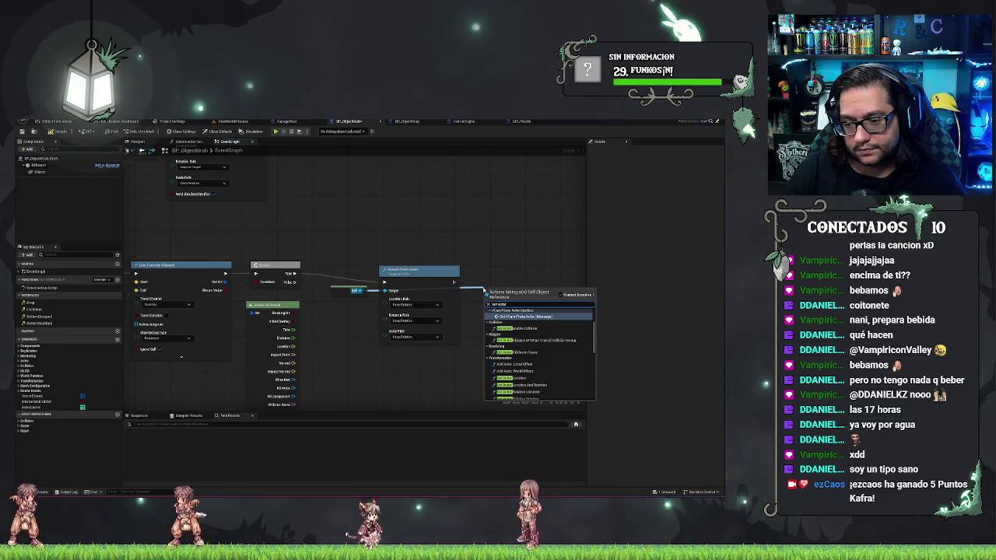
{"action": "type", "text": " locat"}
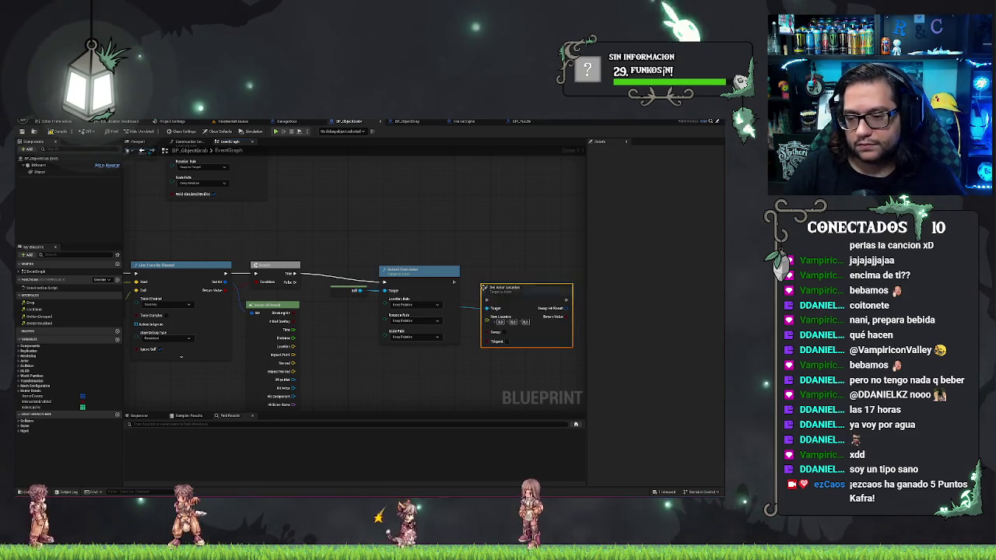
{"action": "key", "text": "Return"}
{"action": "left_click_drag", "start_coordinate": [500, 264], "coordinate": [495, 268]}
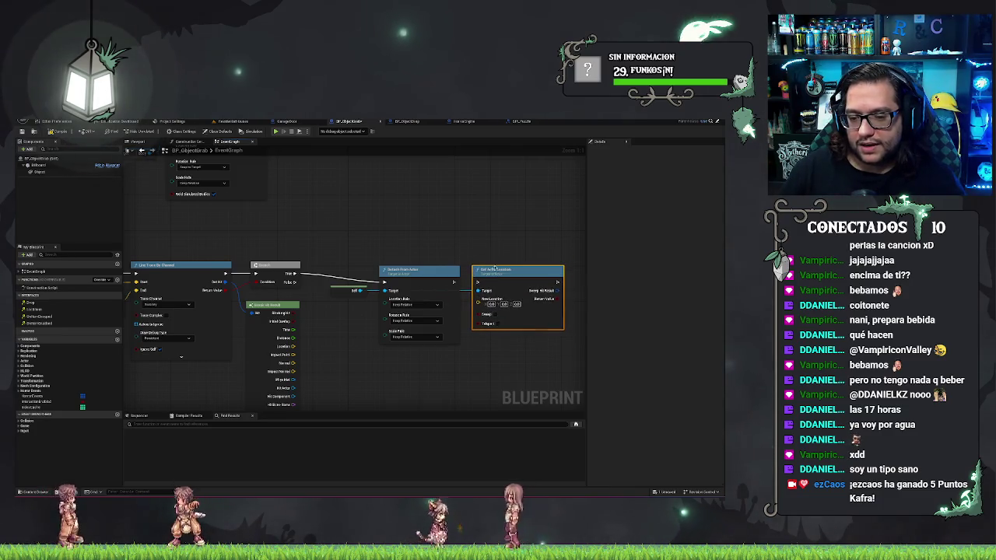
{"action": "mouse_move", "coordinate": [294, 355]}
{"action": "left_mouse_down"}
{"action": "mouse_move", "coordinate": [389, 378]}
{"action": "mouse_move", "coordinate": [310, 355]}
{"action": "mouse_move", "coordinate": [390, 312]}
{"action": "mouse_move", "coordinate": [478, 299]}
{"action": "left_mouse_up"}
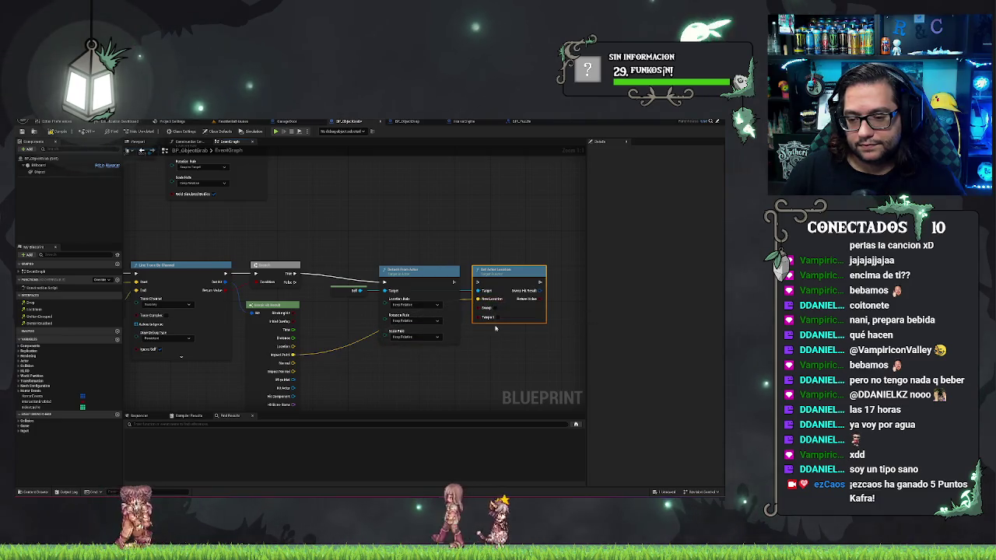
Step: Align the Self, Detach and Set Actor Location nodes and check the Line Trace pins
{"action": "left_click", "coordinate": [389, 319]}
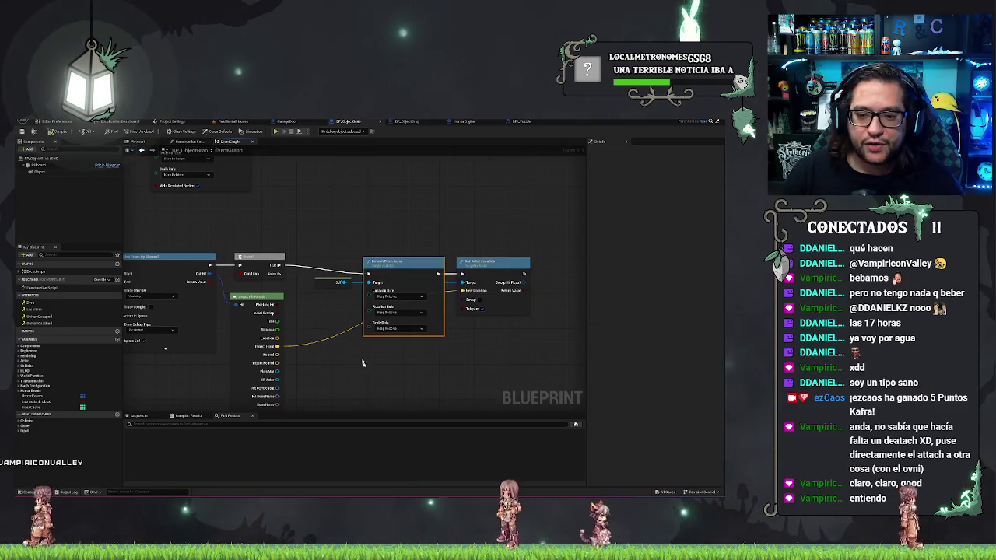
{"action": "left_click", "coordinate": [333, 281]}
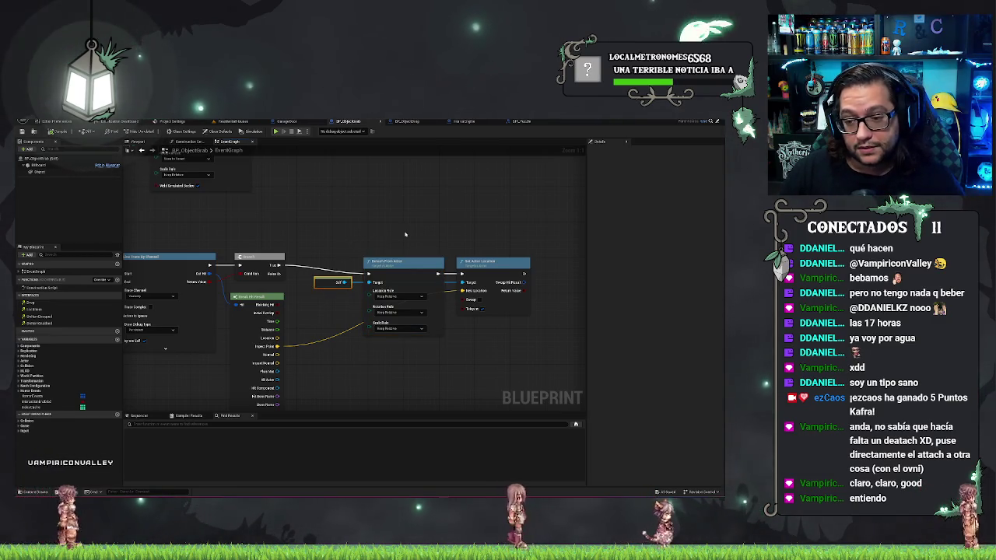
{"action": "left_click_drag", "start_coordinate": [327, 206], "coordinate": [486, 336]}
{"action": "key", "text": "q"}
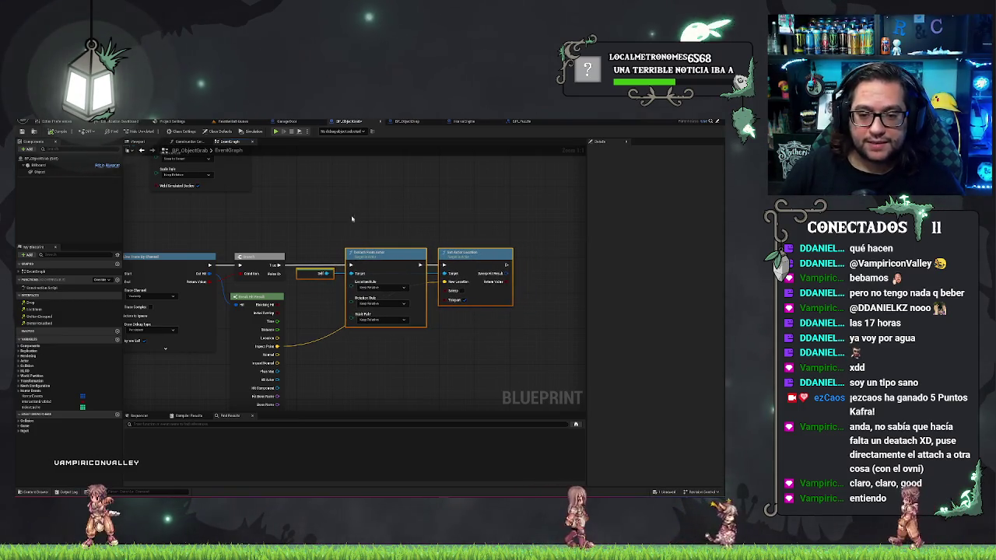
{"action": "left_click_drag", "start_coordinate": [144, 244], "coordinate": [437, 225]}
{"action": "mouse_move", "coordinate": [495, 260]}
{"action": "left_mouse_down"}
{"action": "mouse_move", "coordinate": [459, 257]}
{"action": "mouse_move", "coordinate": [330, 291]}
{"action": "mouse_move", "coordinate": [366, 269]}
{"action": "mouse_move", "coordinate": [346, 256]}
{"action": "left_mouse_up"}
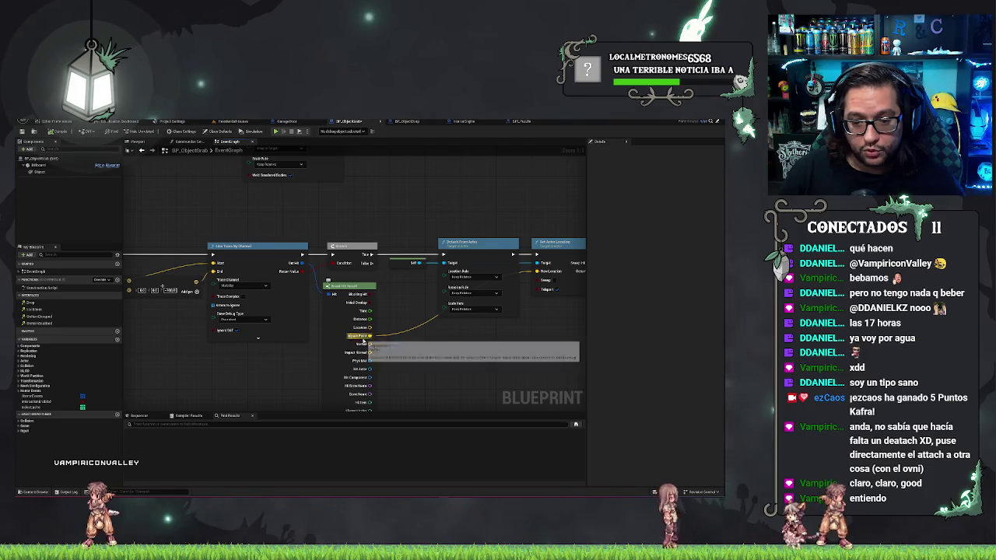
{"action": "left_click_drag", "start_coordinate": [370, 342], "coordinate": [314, 326]}
{"action": "left_click", "coordinate": [415, 243]}
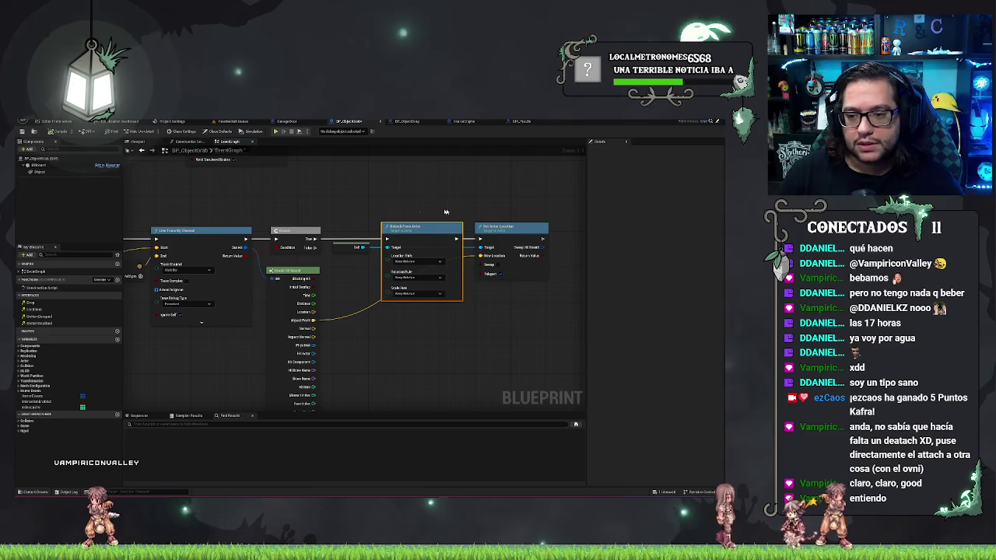
{"action": "left_click", "coordinate": [500, 201]}
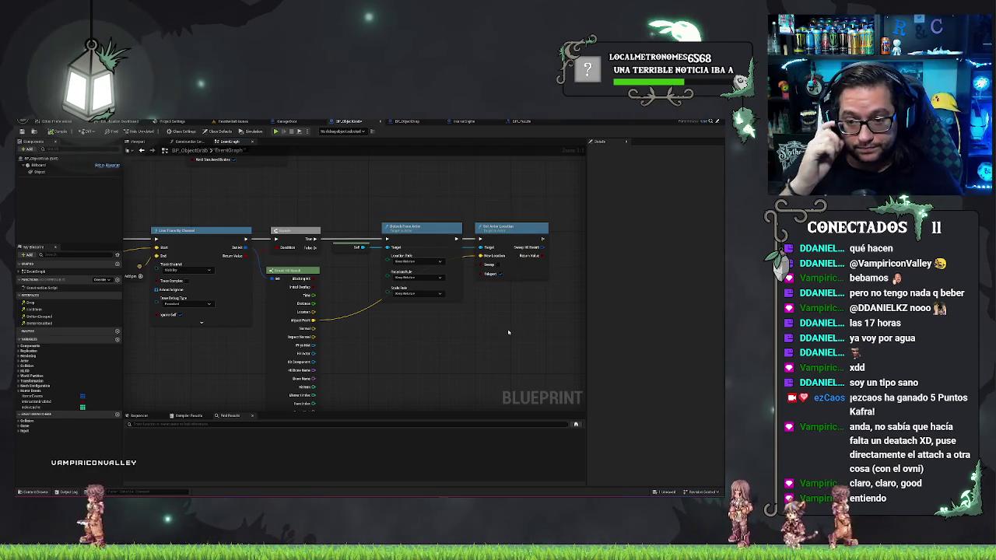
{"action": "scroll", "coordinate": [423, 270], "scroll_direction": "down", "scroll_amount": 5}
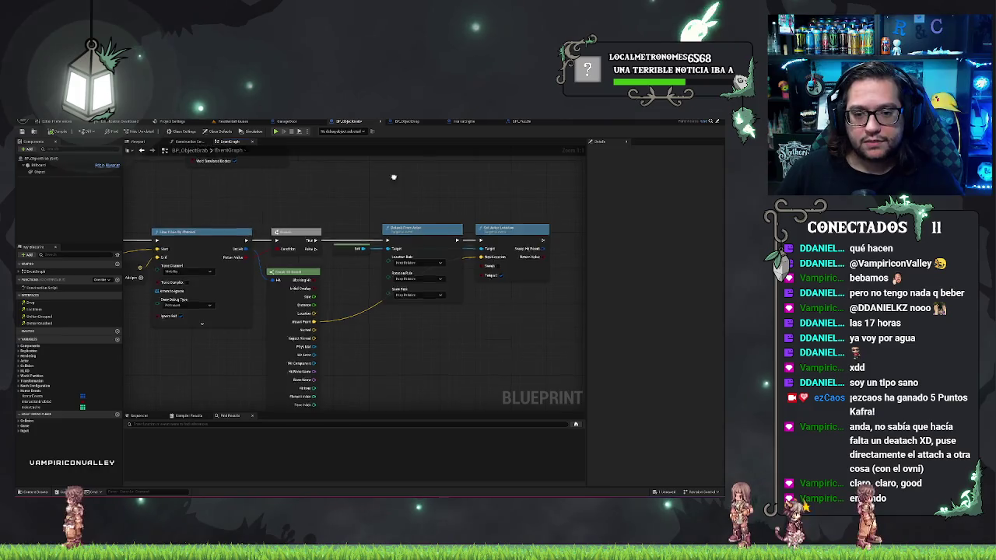
{"action": "scroll", "coordinate": [423, 270], "scroll_direction": "up", "scroll_amount": 2}
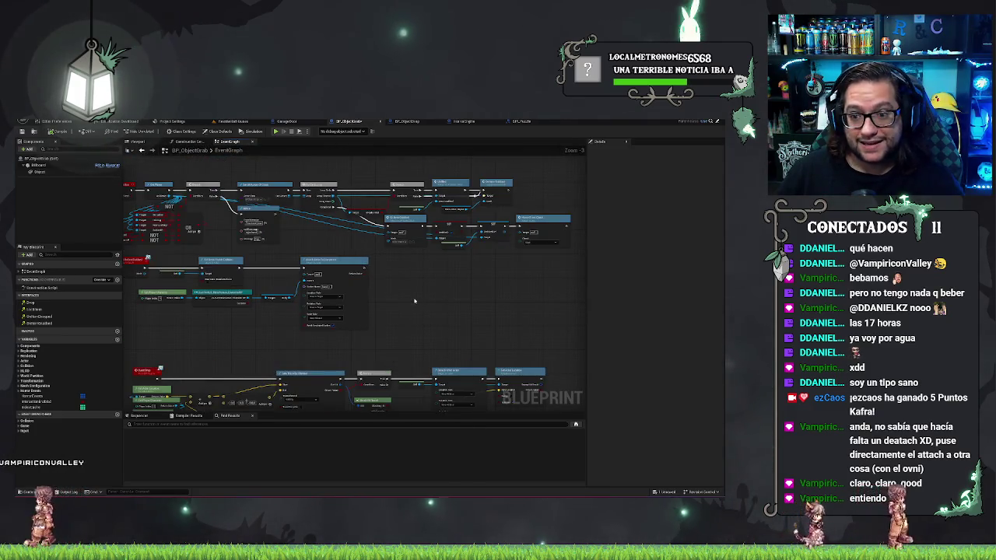
{"action": "left_click_drag", "start_coordinate": [418, 303], "coordinate": [481, 302]}
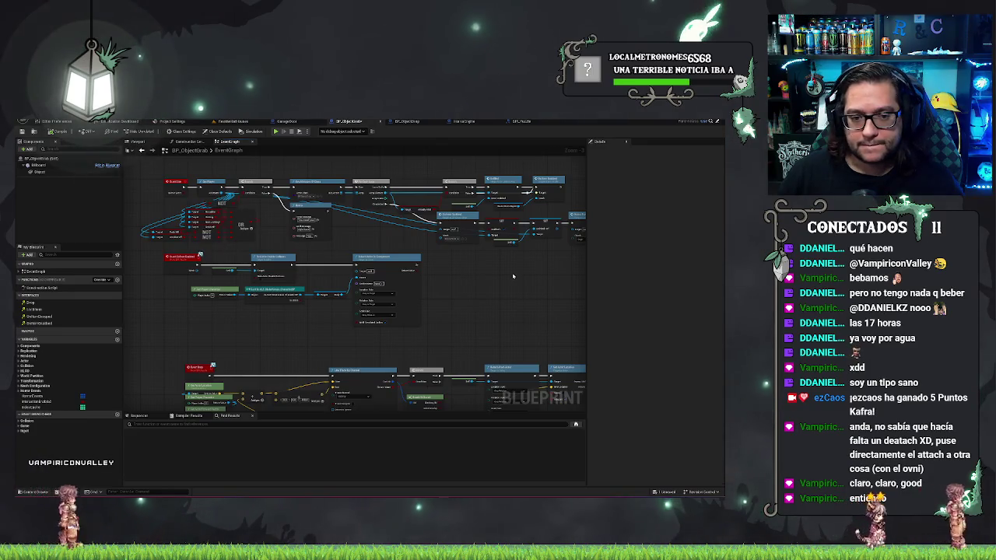
{"action": "mouse_move", "coordinate": [516, 279]}
{"action": "left_mouse_down"}
{"action": "mouse_move", "coordinate": [443, 258]}
{"action": "mouse_move", "coordinate": [392, 308]}
{"action": "mouse_move", "coordinate": [447, 330]}
{"action": "mouse_move", "coordinate": [494, 330]}
{"action": "left_mouse_up"}
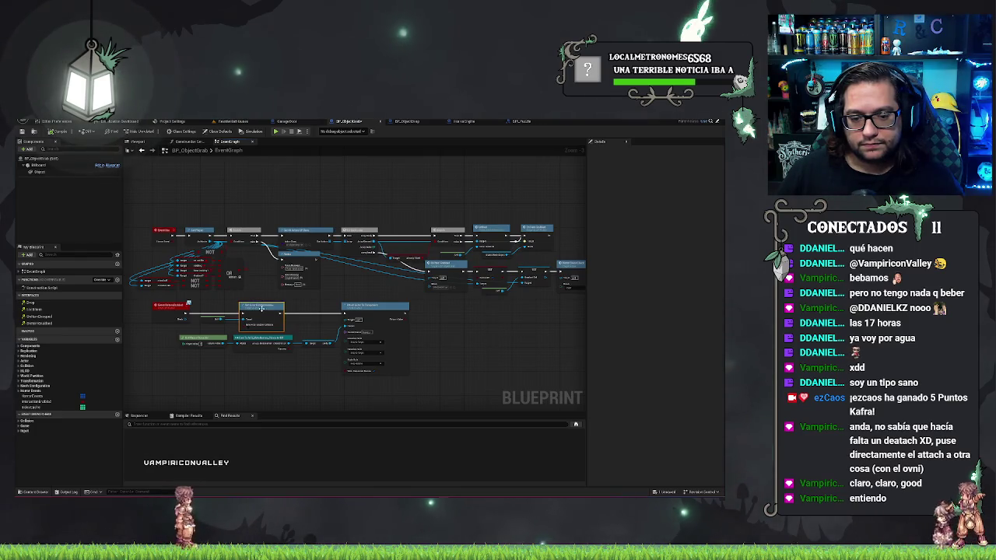
{"action": "left_click_drag", "start_coordinate": [480, 349], "coordinate": [318, 178]}
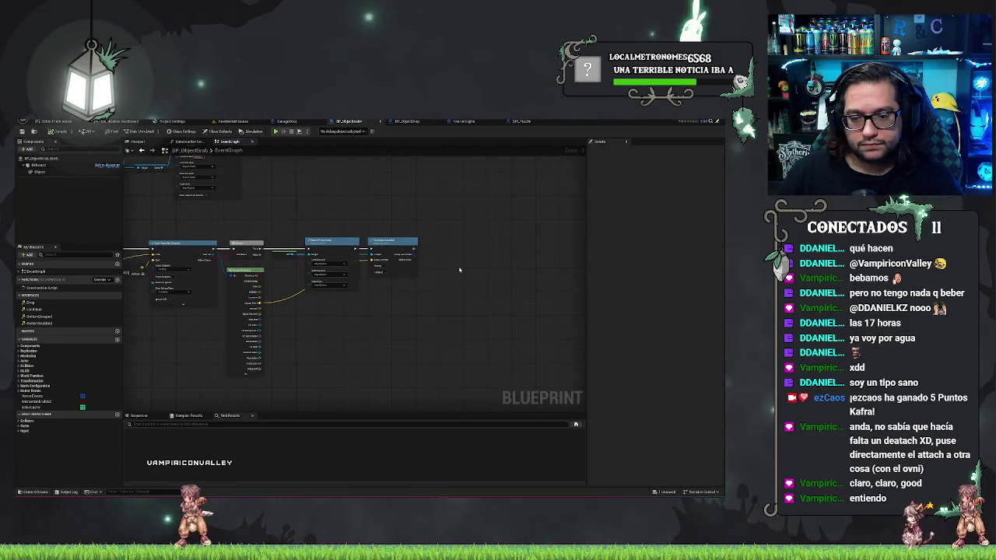
Step: Place the Set Actor Enable Collision node in line right after Set Actor Location
{"action": "left_click_drag", "start_coordinate": [394, 238], "coordinate": [422, 234]}
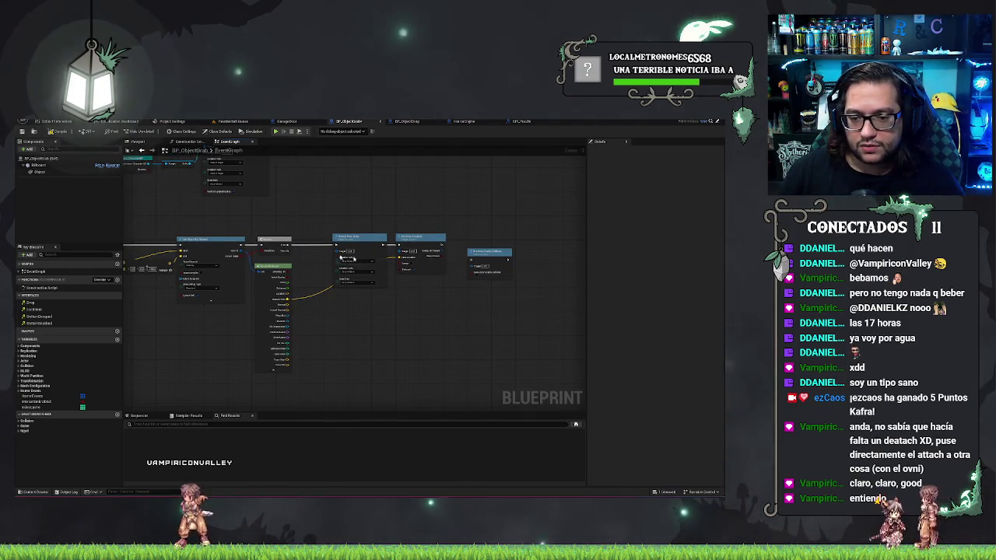
{"action": "scroll", "coordinate": [469, 312], "scroll_direction": "up", "scroll_amount": 2}
{"action": "left_click_drag", "start_coordinate": [474, 275], "coordinate": [462, 257]}
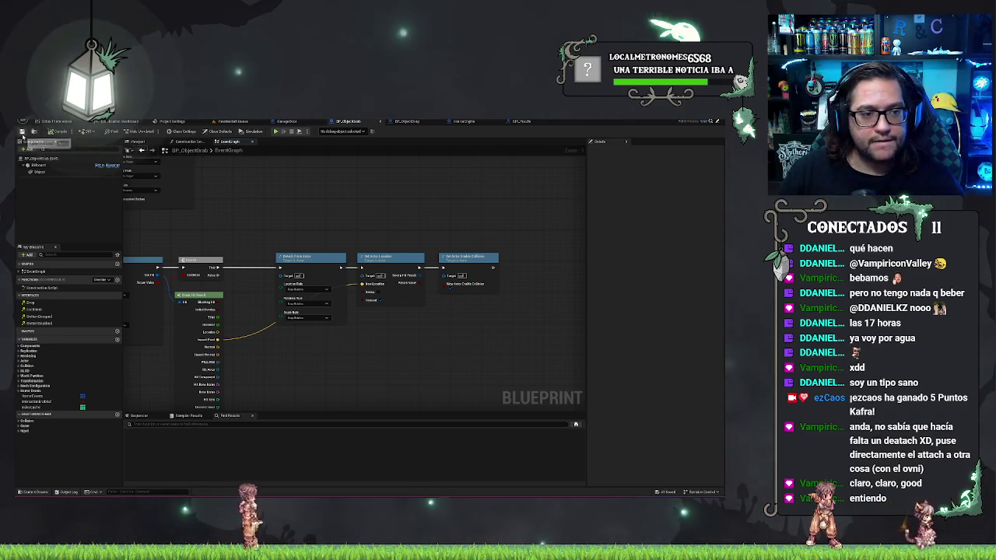
Step: Play-test the level with Alt+P, walk up to the blue disc, then stop the session
{"action": "left_click", "coordinate": [232, 121]}
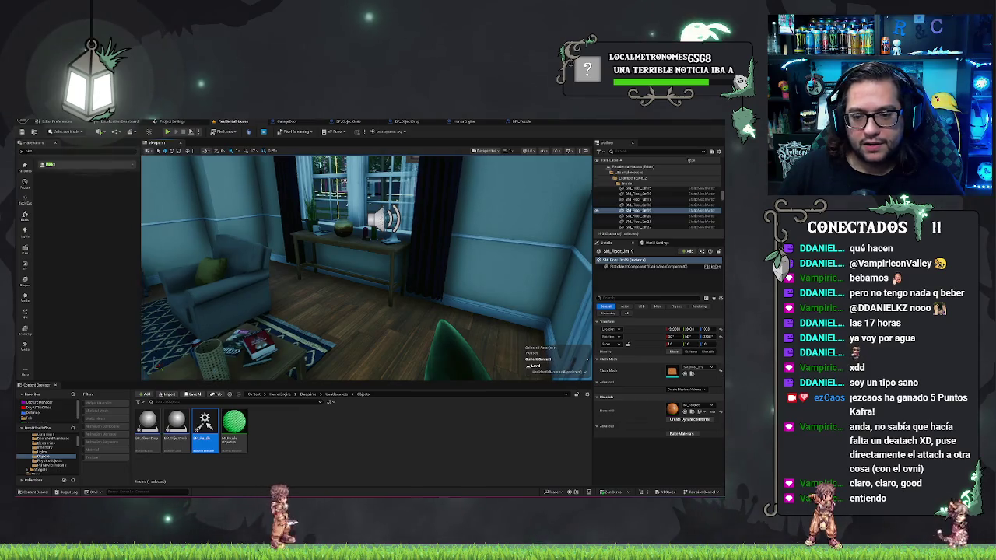
{"action": "right_click", "coordinate": [395, 296]}
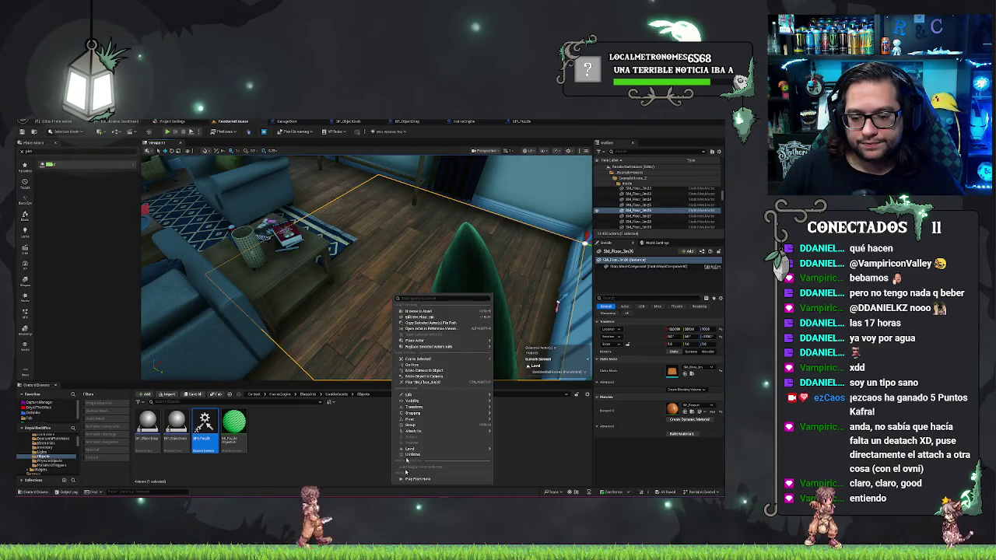
{"action": "left_click", "coordinate": [388, 252]}
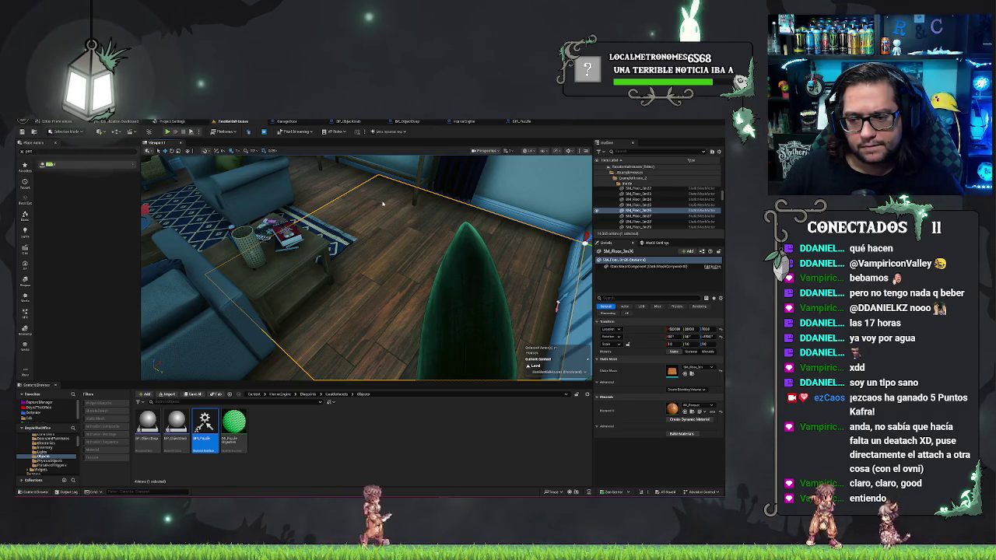
{"action": "key", "text": "alt+p"}
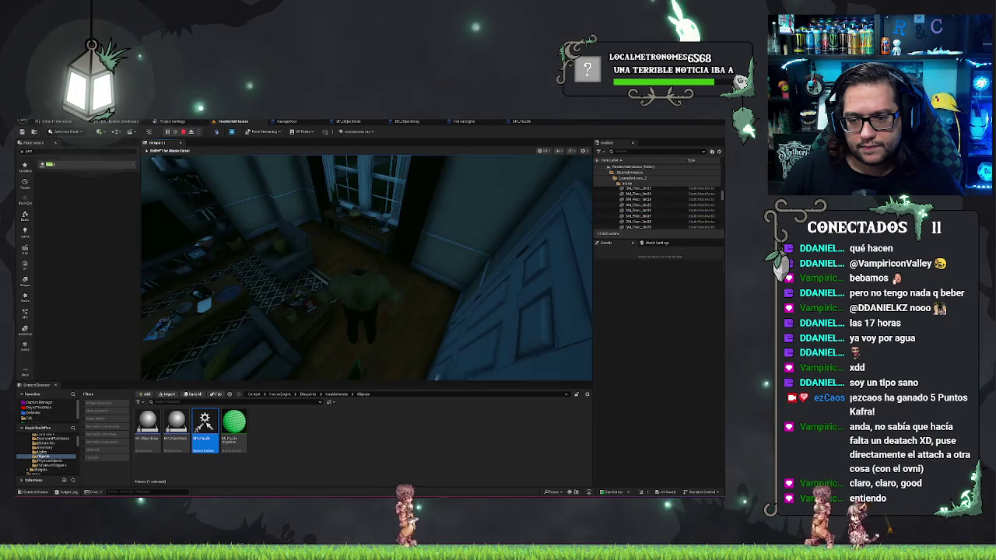
{"action": "key", "text": "w"}
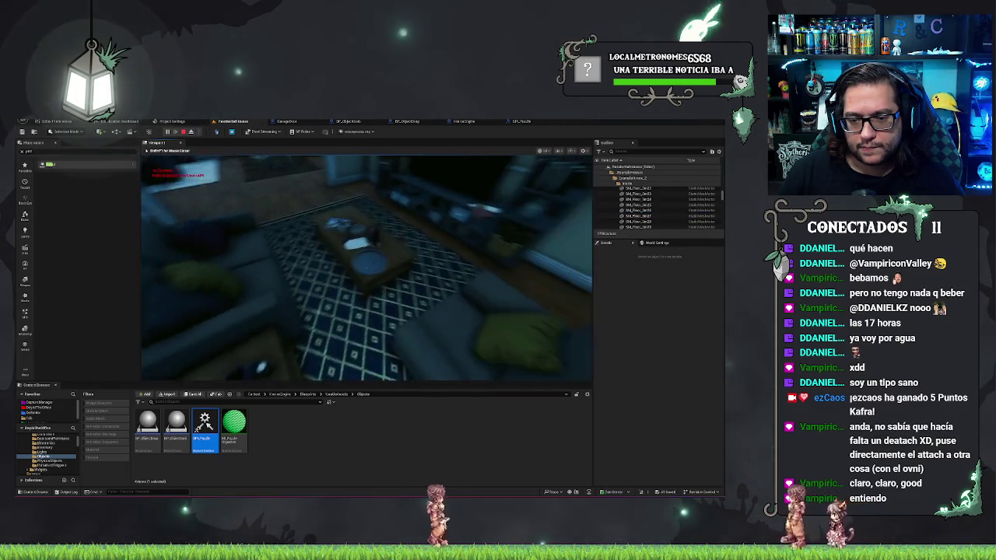
{"action": "key", "text": "s"}
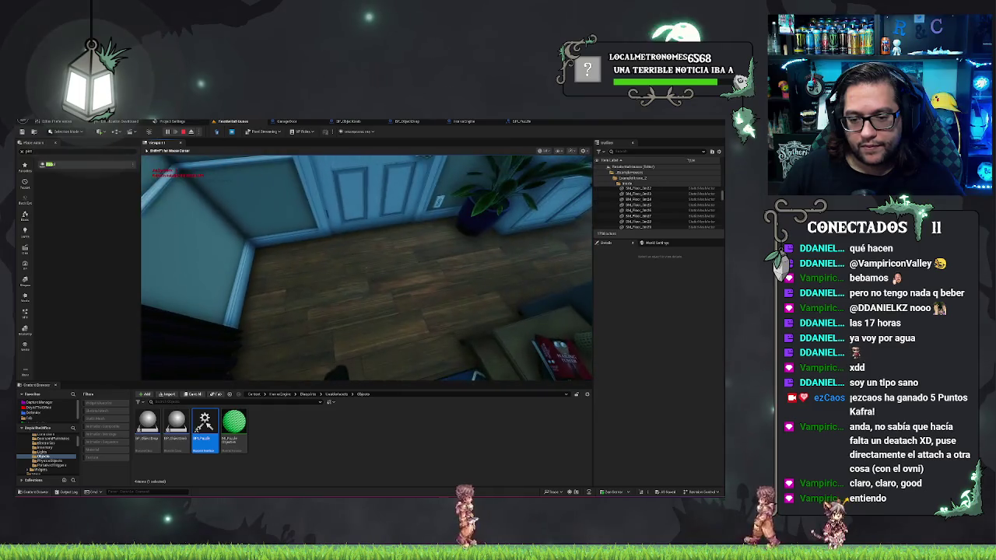
{"action": "mouse_move", "coordinate": [366, 268]}
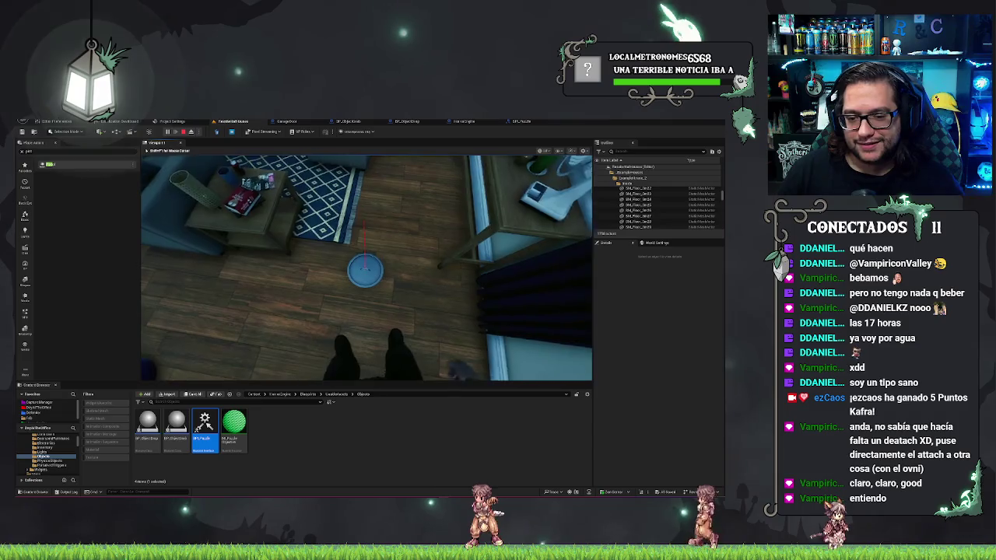
{"action": "key", "text": "w"}
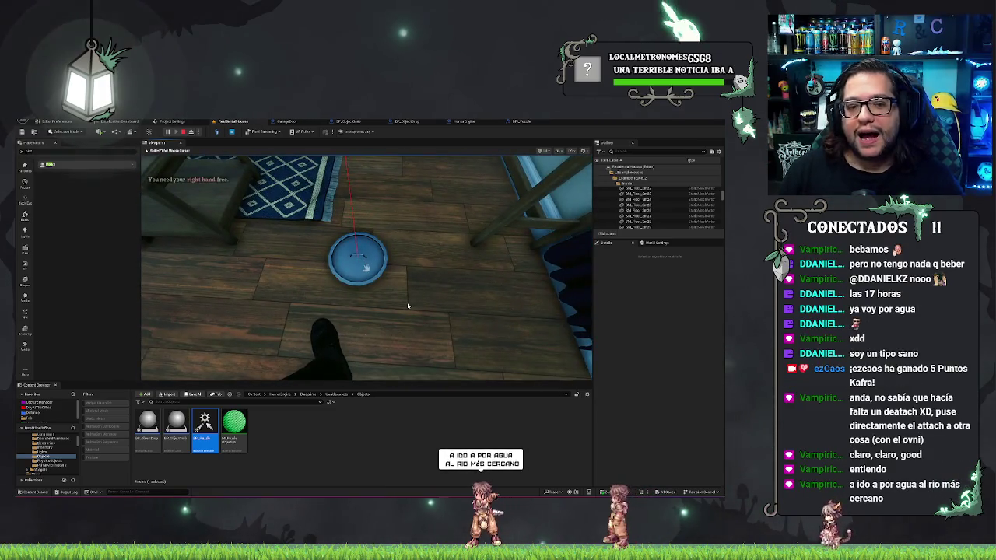
{"action": "key", "text": "Escape"}
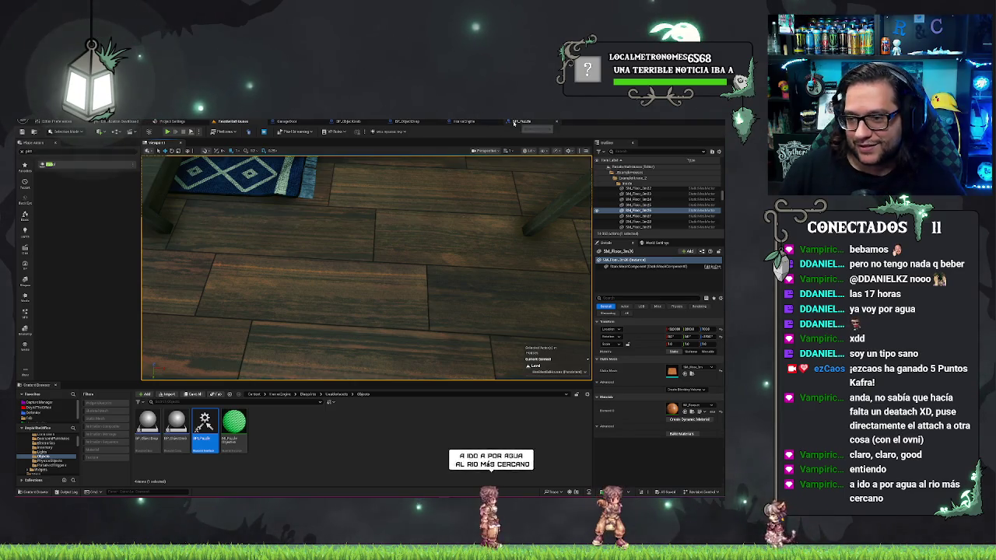
Step: Return to the BP_ObjectGrab event graph showing the Event Drop chain
{"action": "left_click", "coordinate": [351, 122]}
{"action": "scroll", "coordinate": [443, 215], "scroll_direction": "up", "scroll_amount": 3}
{"action": "scroll", "coordinate": [443, 215], "scroll_direction": "down", "scroll_amount": 2}
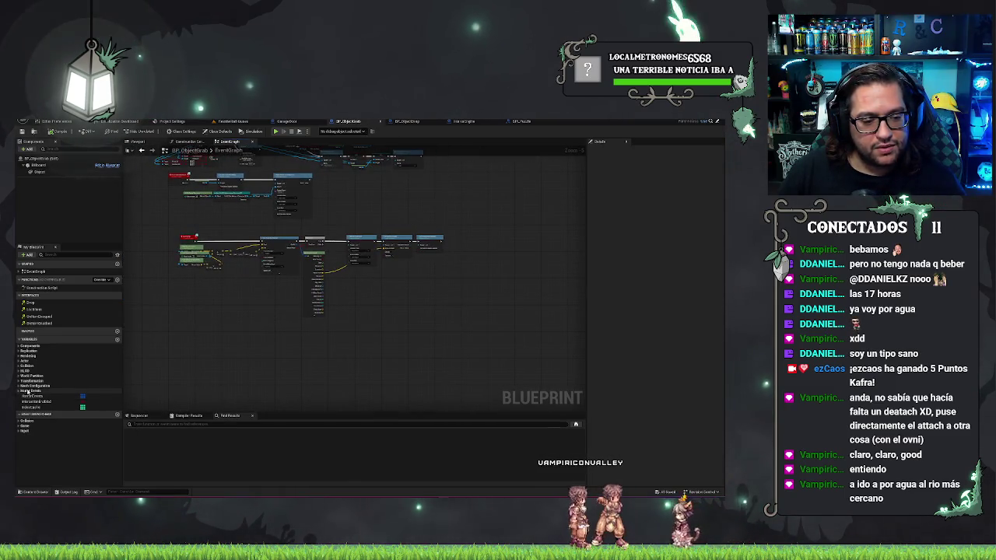
Step: Insert a cast node on the Branch's True output and shift the four following nodes right
{"action": "scroll", "coordinate": [294, 280], "scroll_direction": "up", "scroll_amount": 4}
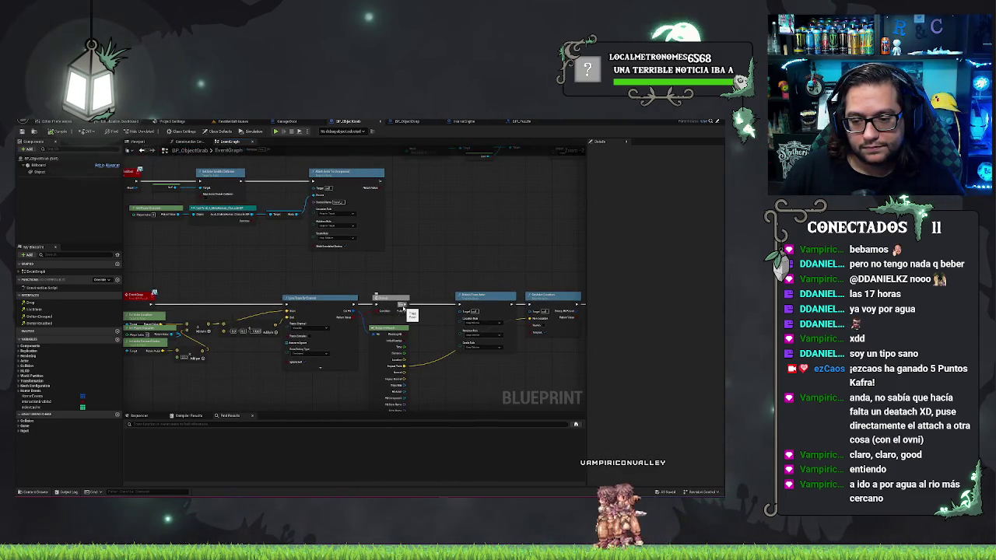
{"action": "left_click_drag", "start_coordinate": [418, 310], "coordinate": [418, 310]}
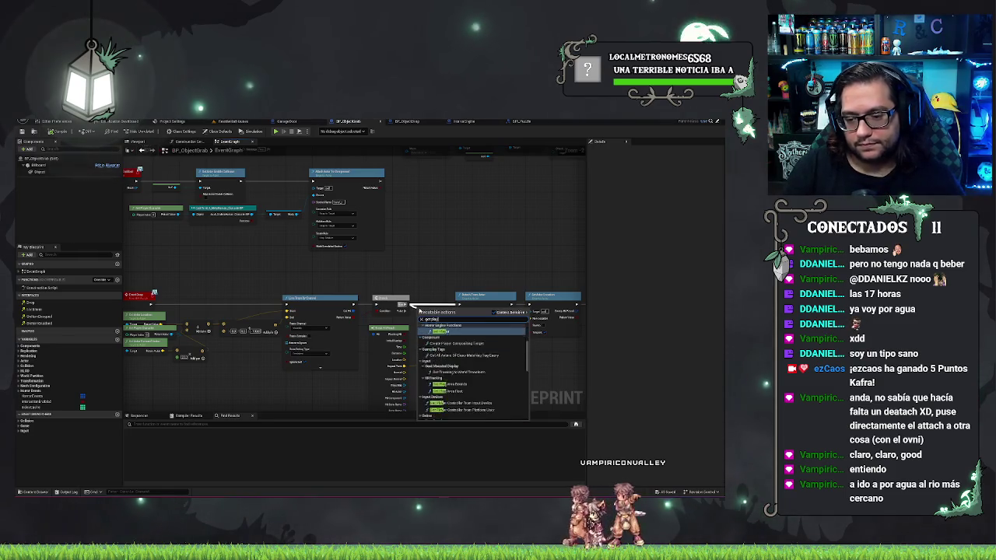
{"action": "left_click", "coordinate": [445, 326]}
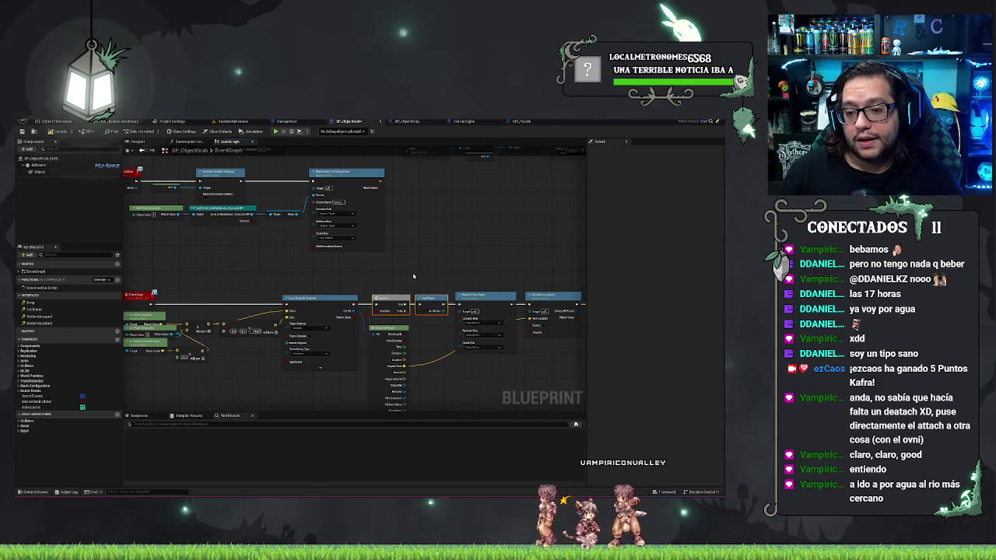
{"action": "mouse_move", "coordinate": [424, 276]}
{"action": "left_mouse_down"}
{"action": "mouse_move", "coordinate": [374, 262]}
{"action": "mouse_move", "coordinate": [382, 283]}
{"action": "left_mouse_up"}
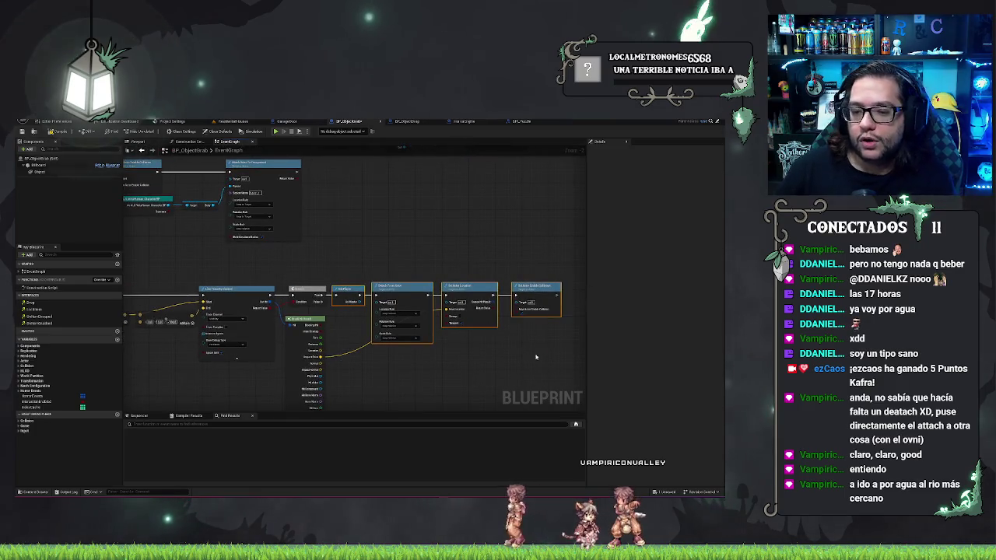
{"action": "left_click_drag", "start_coordinate": [421, 311], "coordinate": [523, 370]}
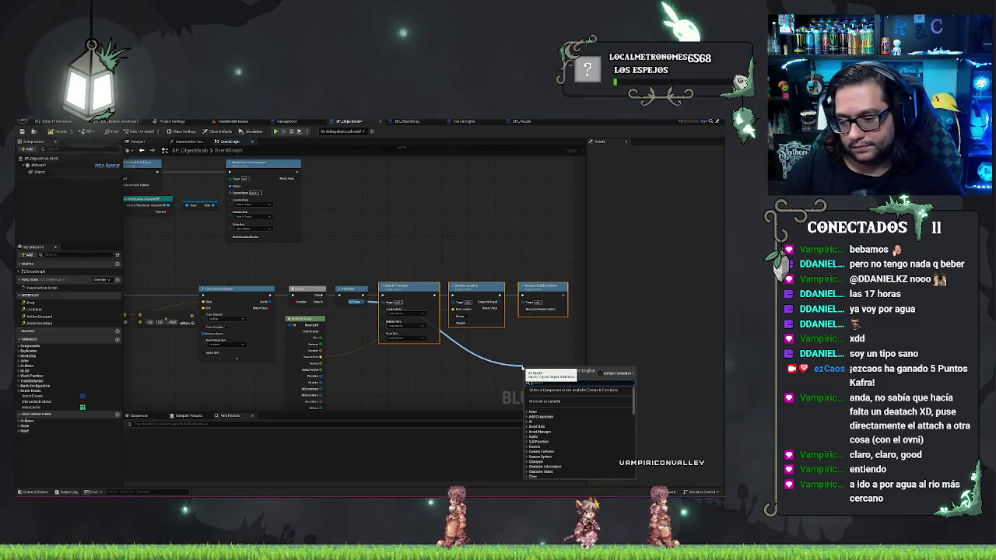
Step: Add Grabbed? variable and SET nodes from the object reference beside the collision node
{"action": "type", "text": "je"}
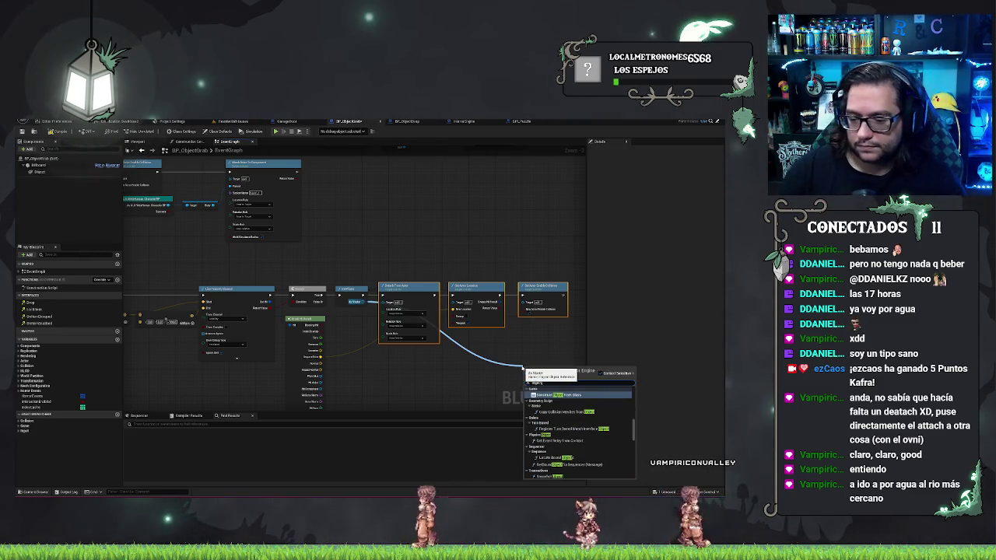
{"action": "type", "text": "ct"}
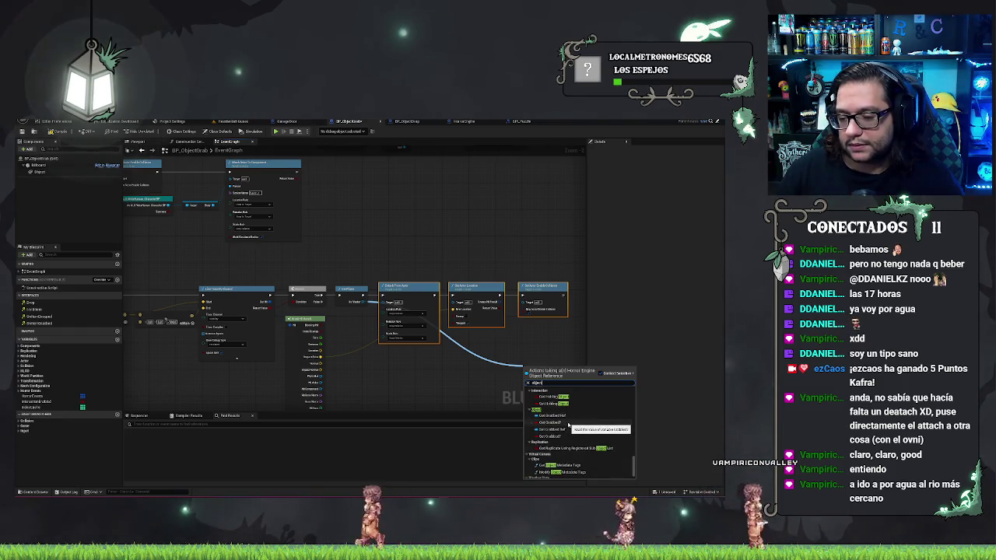
{"action": "left_click", "coordinate": [537, 421]}
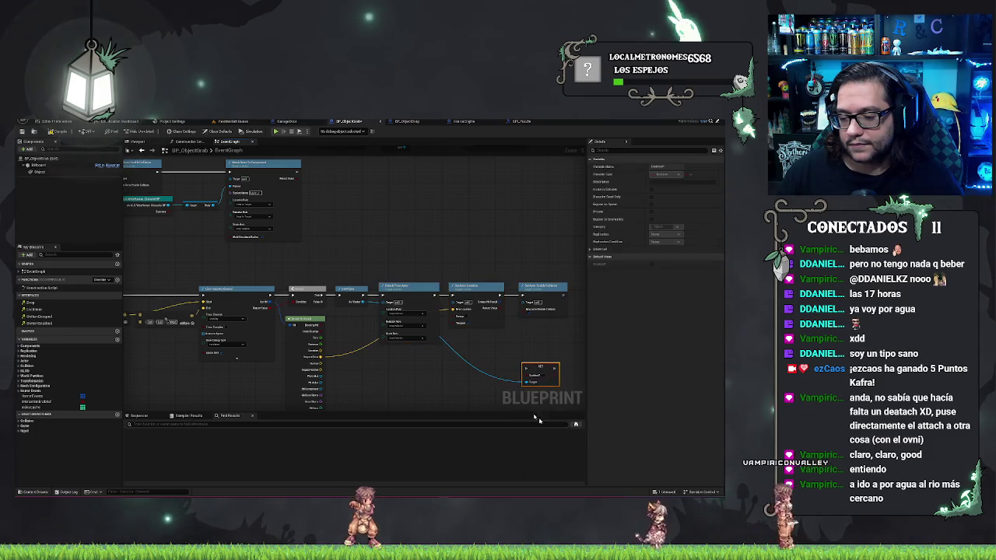
{"action": "left_click_drag", "start_coordinate": [527, 382], "coordinate": [461, 387]}
{"action": "type", "text": "t u"}
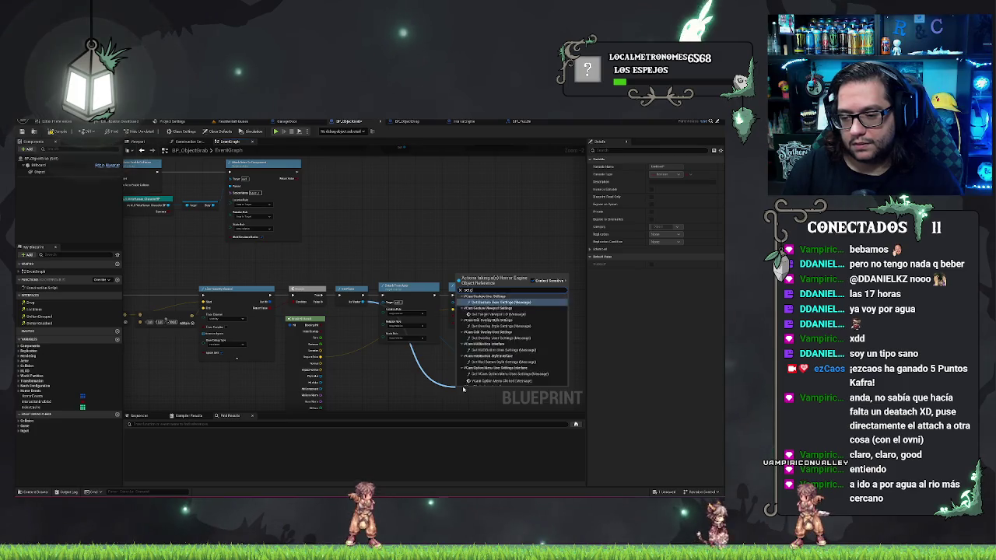
{"action": "type", "text": "ser"}
{"action": "key", "text": "Return"}
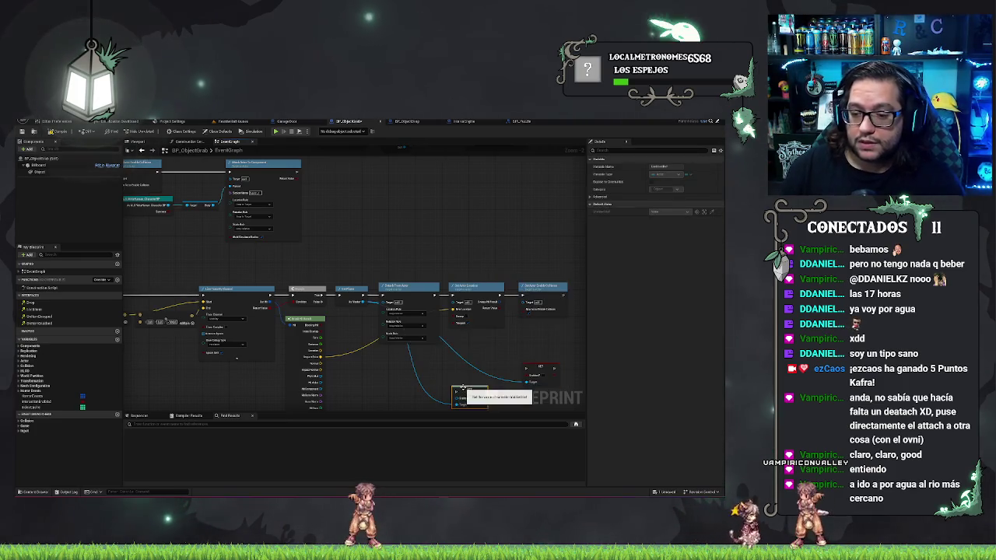
{"action": "mouse_move", "coordinate": [548, 365]}
{"action": "left_mouse_down"}
{"action": "mouse_move", "coordinate": [338, 378]}
{"action": "mouse_move", "coordinate": [381, 306]}
{"action": "left_mouse_up"}
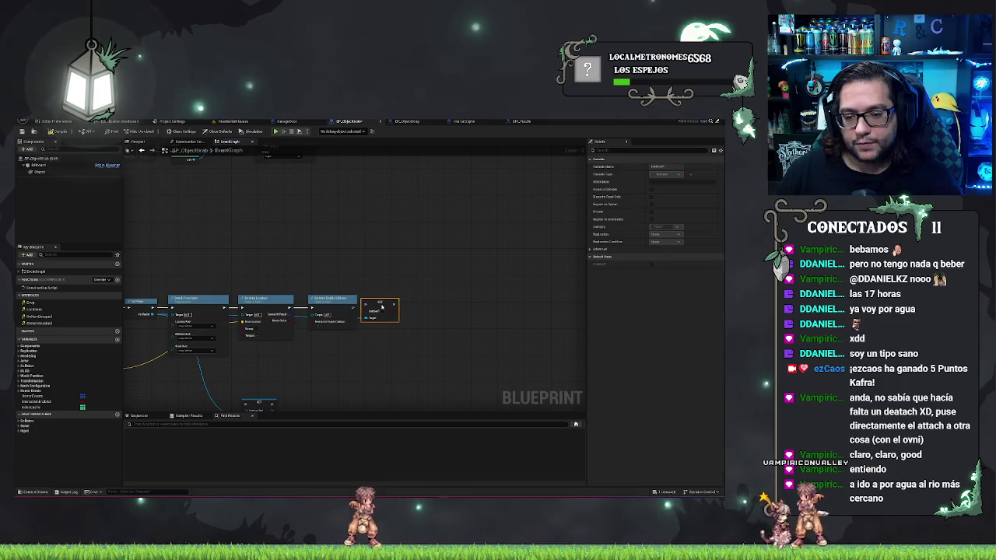
Step: Move the second node beside the SET node and delete the two small SET nodes
{"action": "left_click_drag", "start_coordinate": [257, 402], "coordinate": [406, 320]}
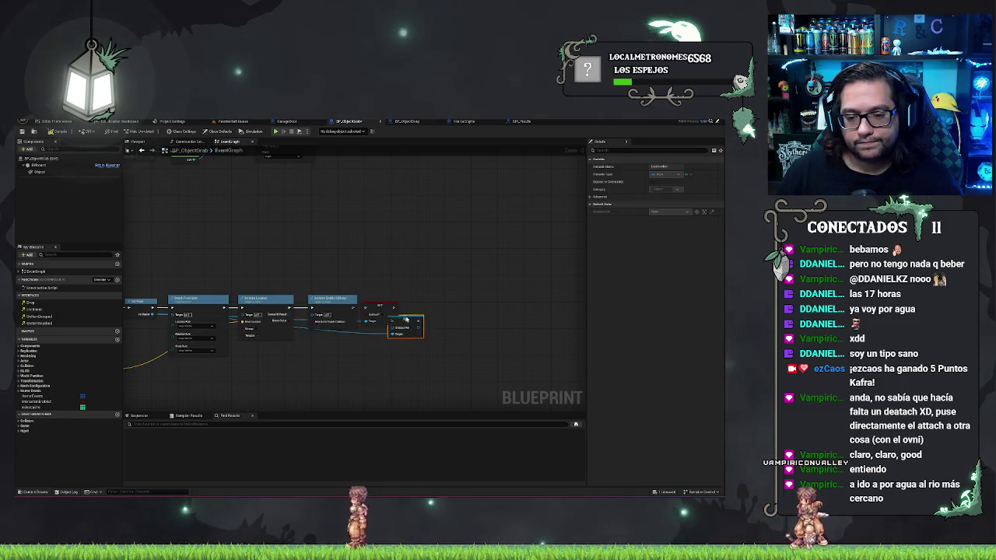
{"action": "left_click", "coordinate": [391, 308]}
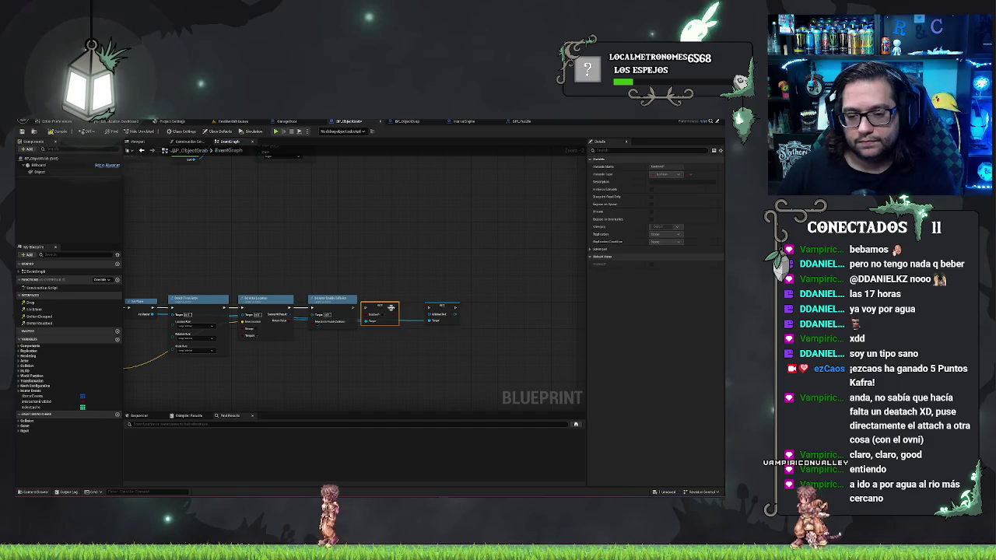
{"action": "left_click", "coordinate": [440, 315]}
{"action": "left_click_drag", "start_coordinate": [445, 334], "coordinate": [373, 309]}
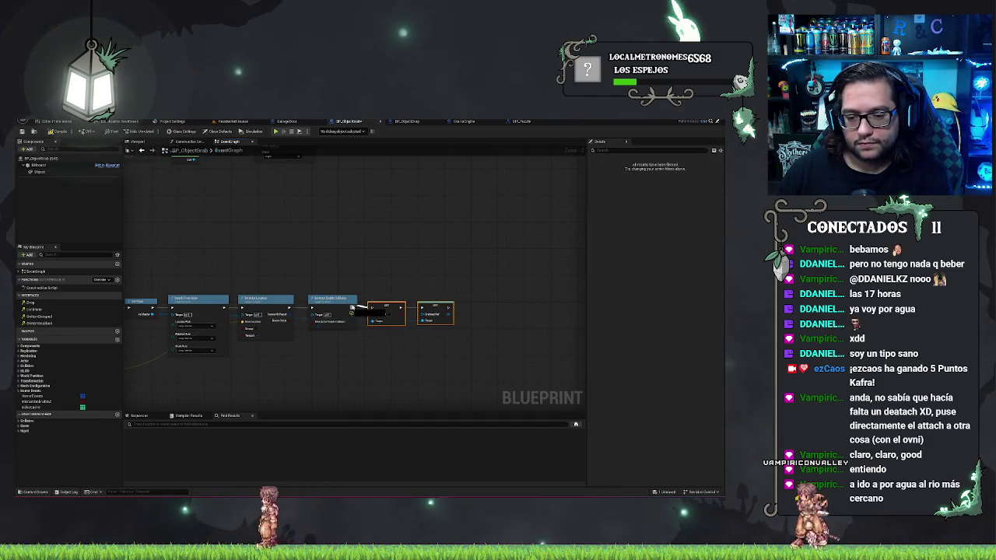
{"action": "key", "text": "Delete"}
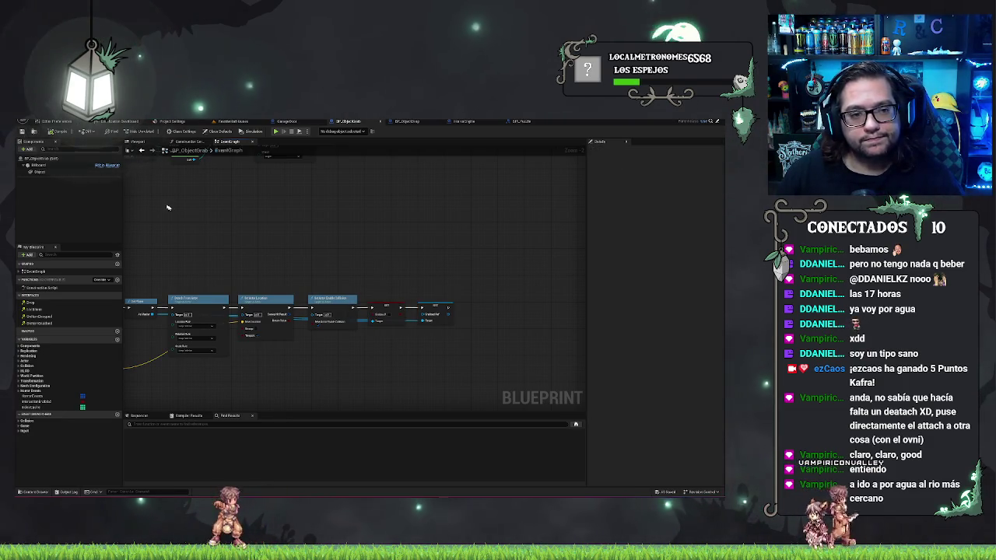
Step: Look around the living-room level toward the armchair, then start Play-In-Editor to test dropping
{"action": "left_click", "coordinate": [225, 123]}
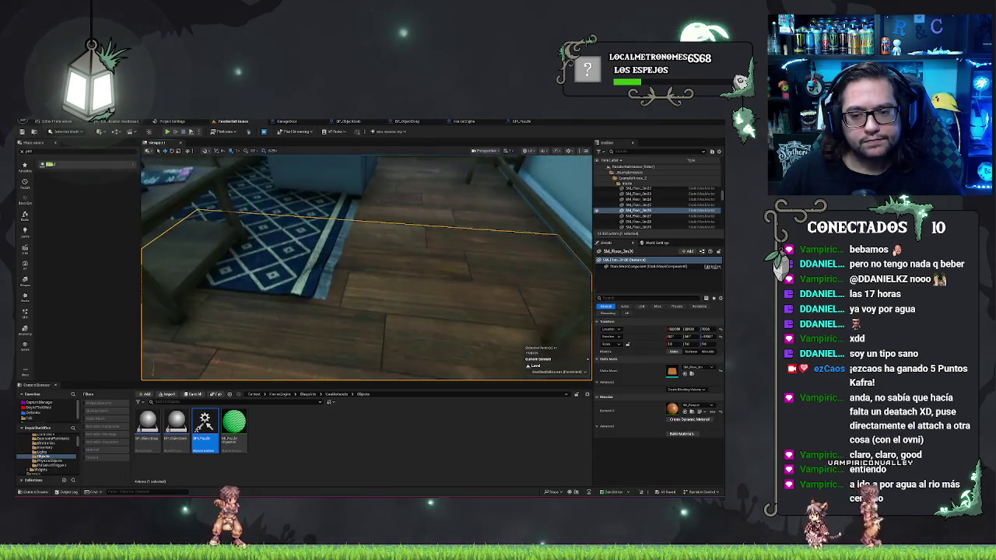
{"action": "left_click_drag", "start_coordinate": [456, 343], "coordinate": [321, 343]}
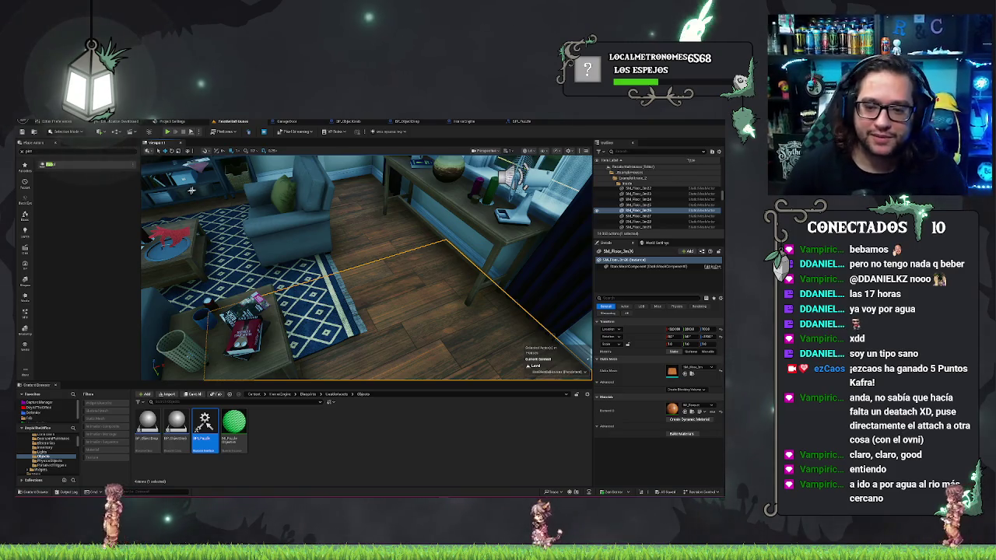
{"action": "right_click", "coordinate": [395, 264]}
{"action": "key", "text": "Escape"}
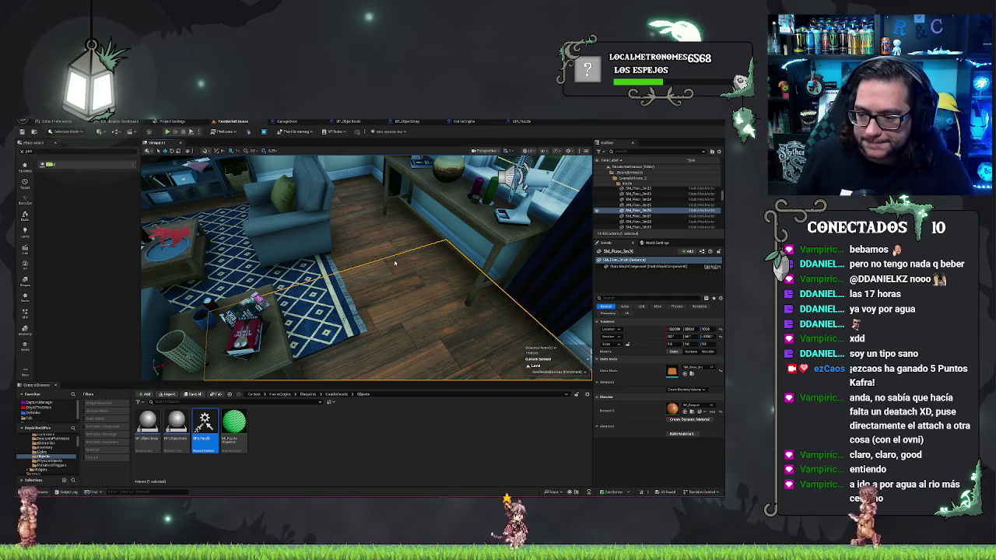
{"action": "key", "text": "alt+p"}
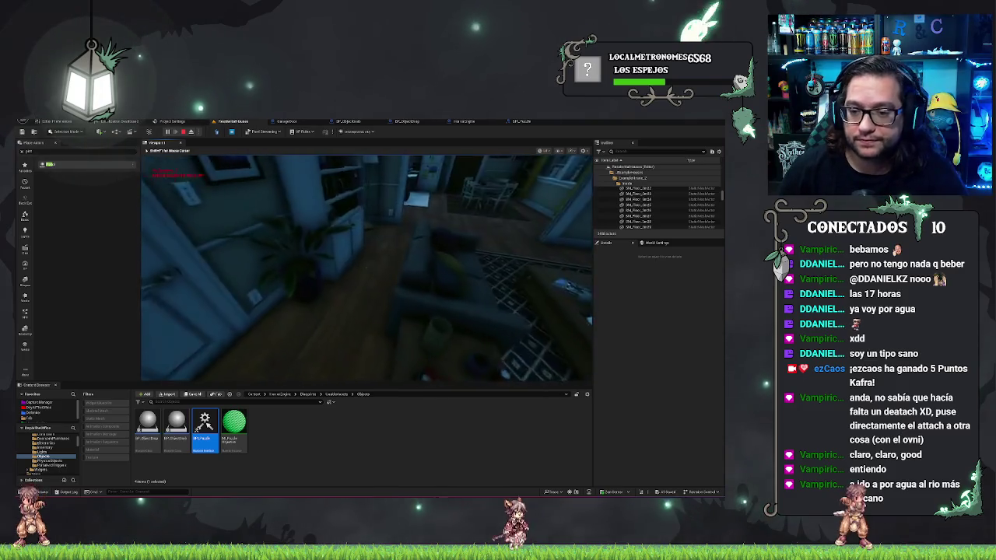
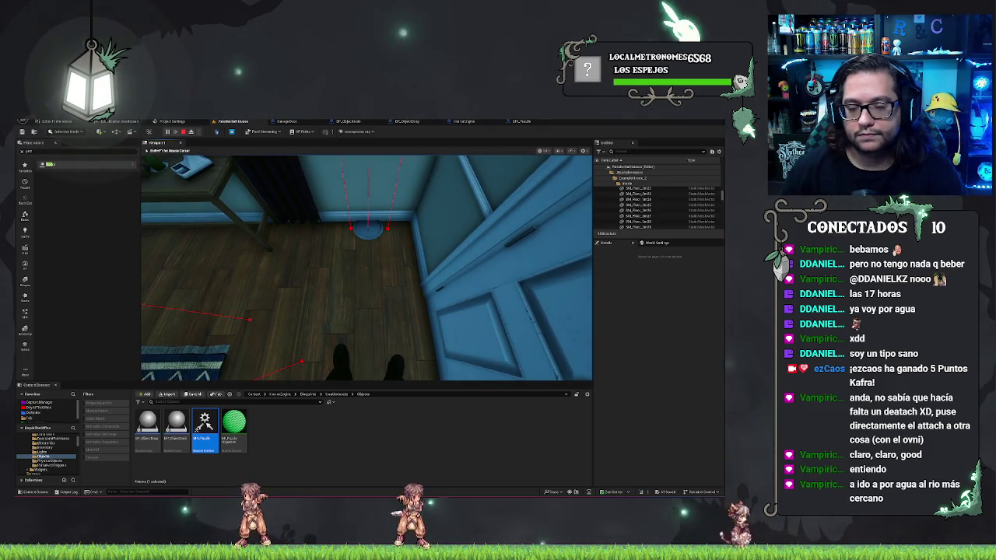
Step: End the Play In Editor session and switch to the BP_ObjectGrab event graph
{"action": "key", "text": "Escape"}
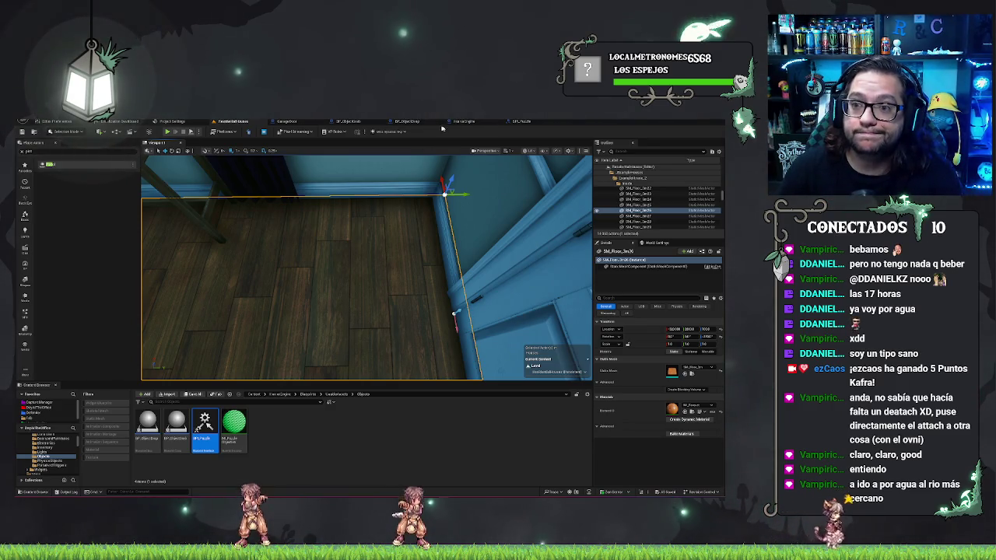
{"action": "left_click", "coordinate": [335, 123]}
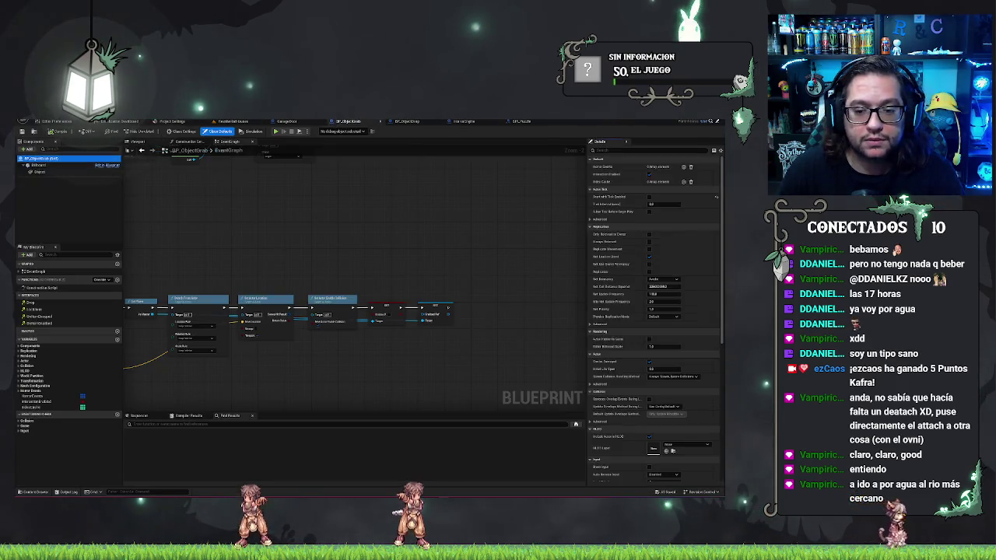
Step: Change the Object component's Pawn collision response, save, and return to ResidentialHouses
{"action": "scroll", "coordinate": [423, 225], "scroll_direction": "down", "scroll_amount": 2}
{"action": "scroll", "coordinate": [239, 204], "scroll_direction": "up", "scroll_amount": 2}
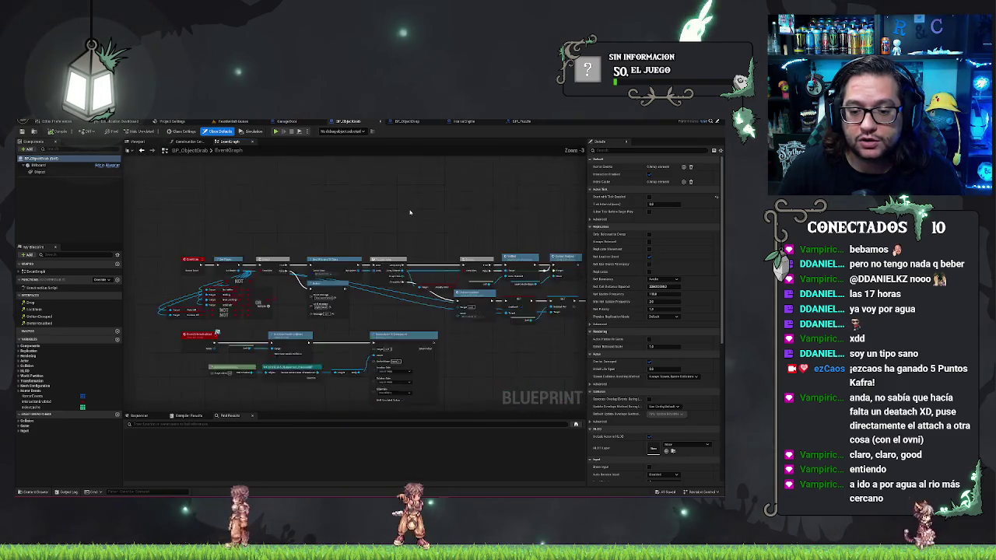
{"action": "left_click_drag", "start_coordinate": [396, 233], "coordinate": [342, 207]}
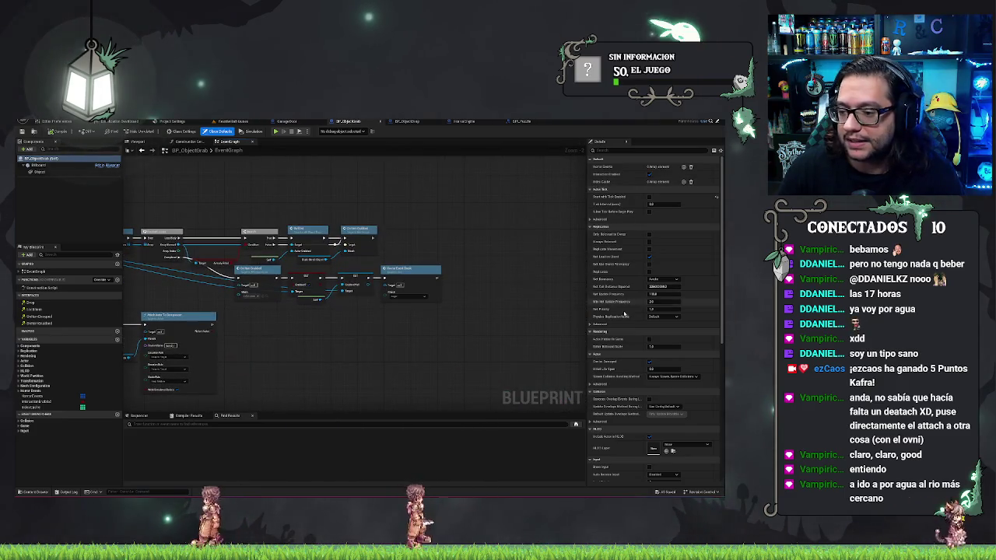
{"action": "type", "text": "oll"}
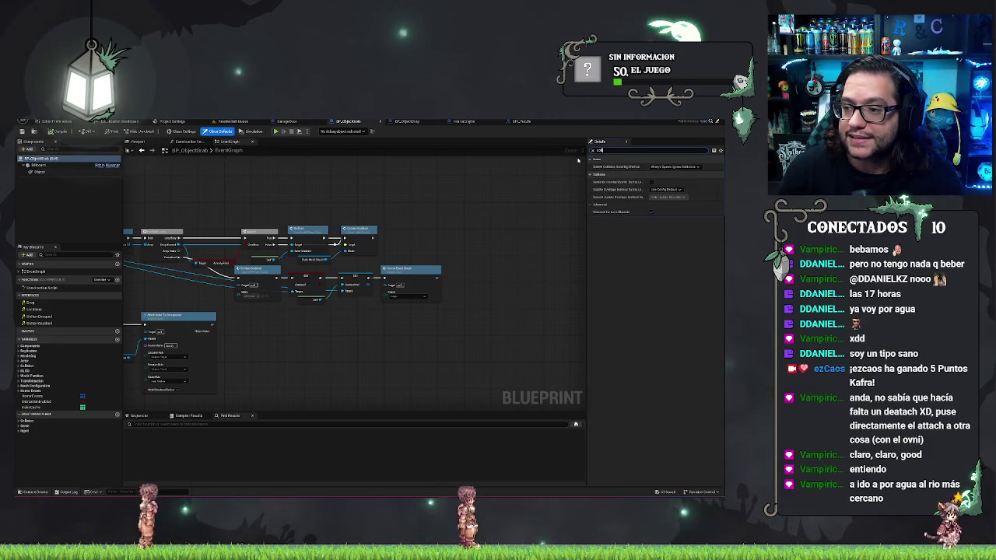
{"action": "left_click", "coordinate": [44, 172]}
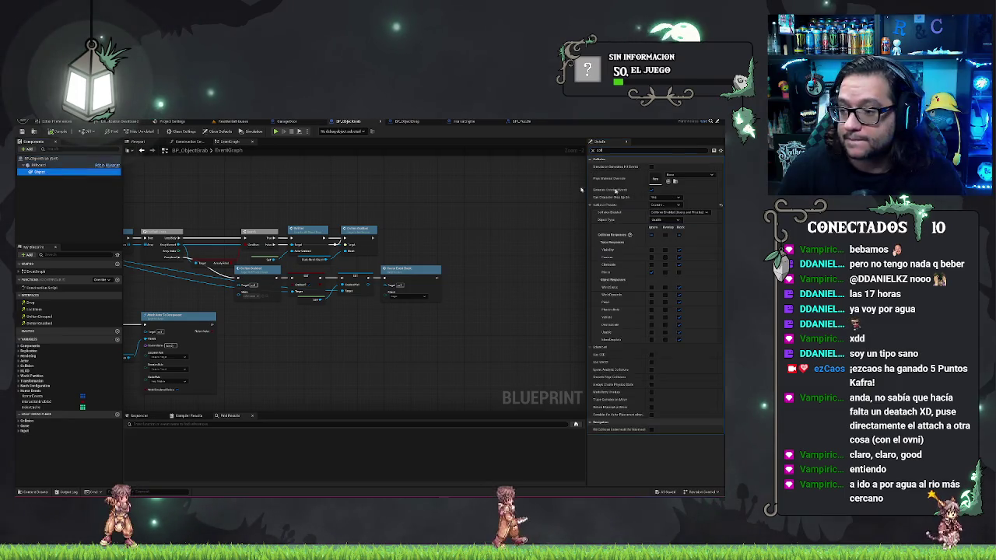
{"action": "left_click", "coordinate": [650, 303]}
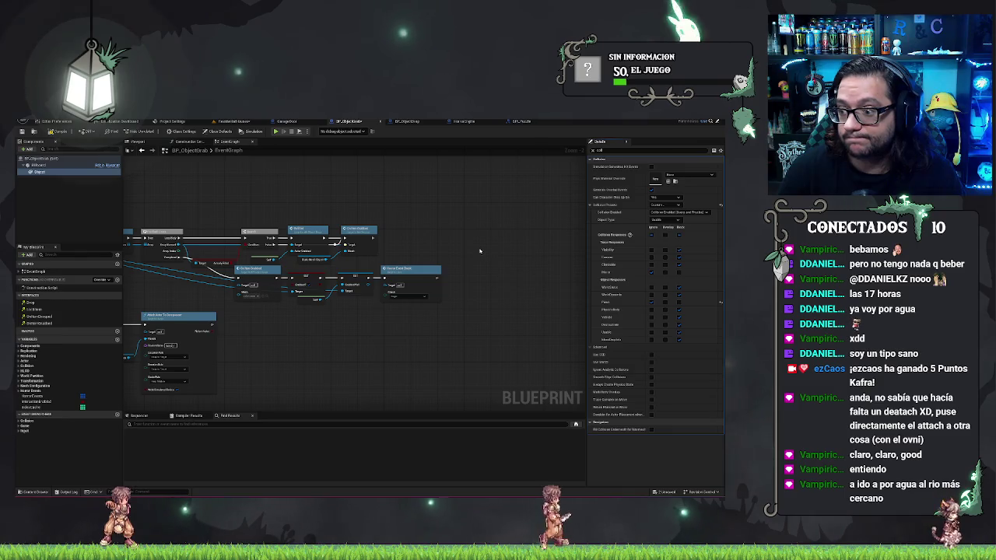
{"action": "key", "text": "ctrl+shift+s"}
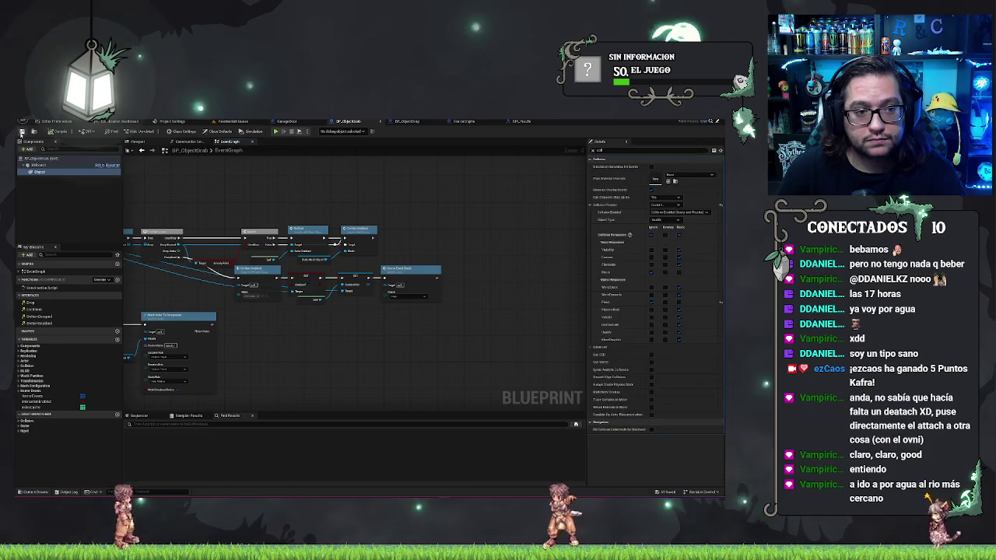
{"action": "left_click", "coordinate": [263, 123]}
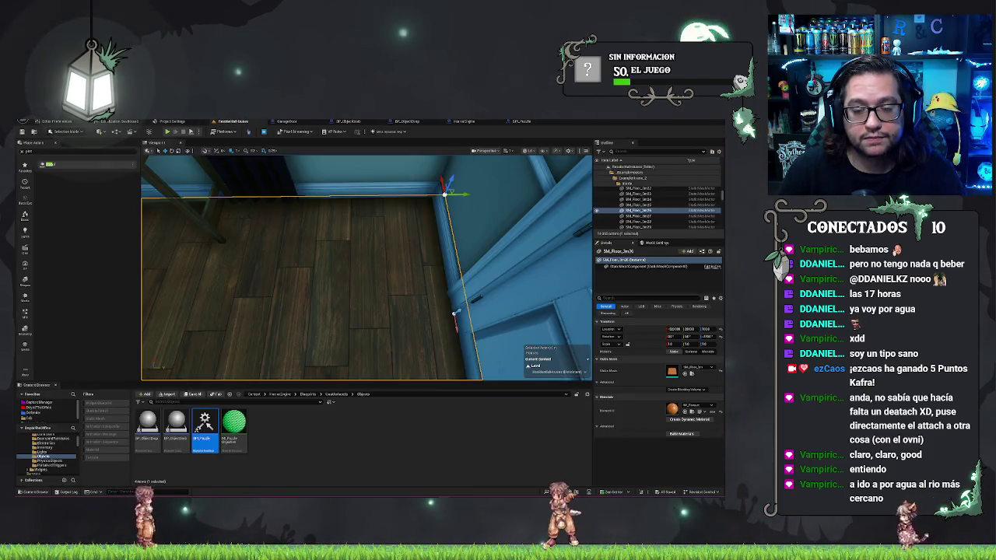
Step: Raise BP_ObjectGrab in the living room and Play From Here on the floor
{"action": "mouse_move", "coordinate": [365, 265]}
{"action": "left_mouse_down"}
{"action": "mouse_move", "coordinate": [307, 260]}
{"action": "mouse_move", "coordinate": [443, 234]}
{"action": "mouse_move", "coordinate": [505, 281]}
{"action": "left_mouse_up"}
{"action": "left_click", "coordinate": [335, 319]}
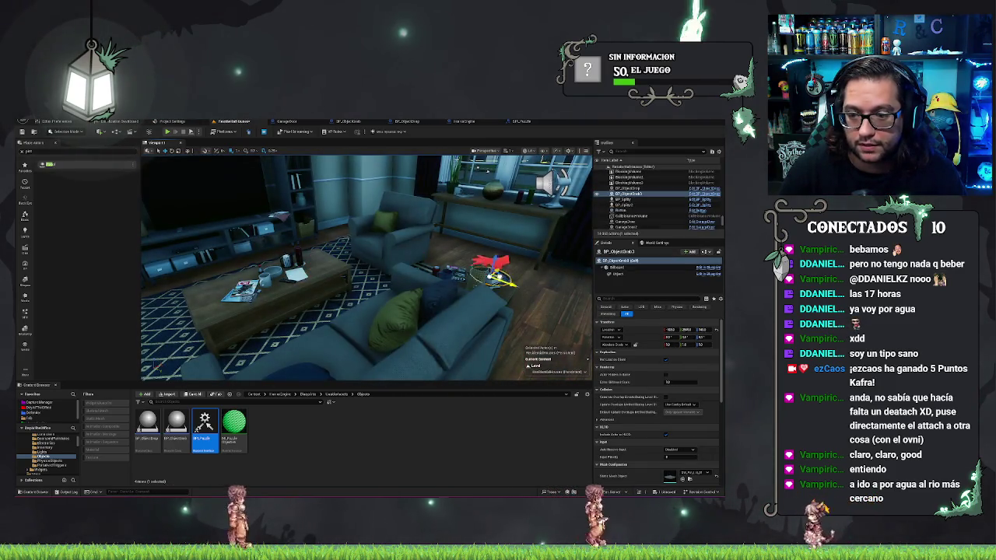
{"action": "mouse_move", "coordinate": [506, 280]}
{"action": "left_mouse_down"}
{"action": "mouse_move", "coordinate": [499, 269]}
{"action": "mouse_move", "coordinate": [467, 296]}
{"action": "left_mouse_up"}
{"action": "right_click", "coordinate": [456, 306]}
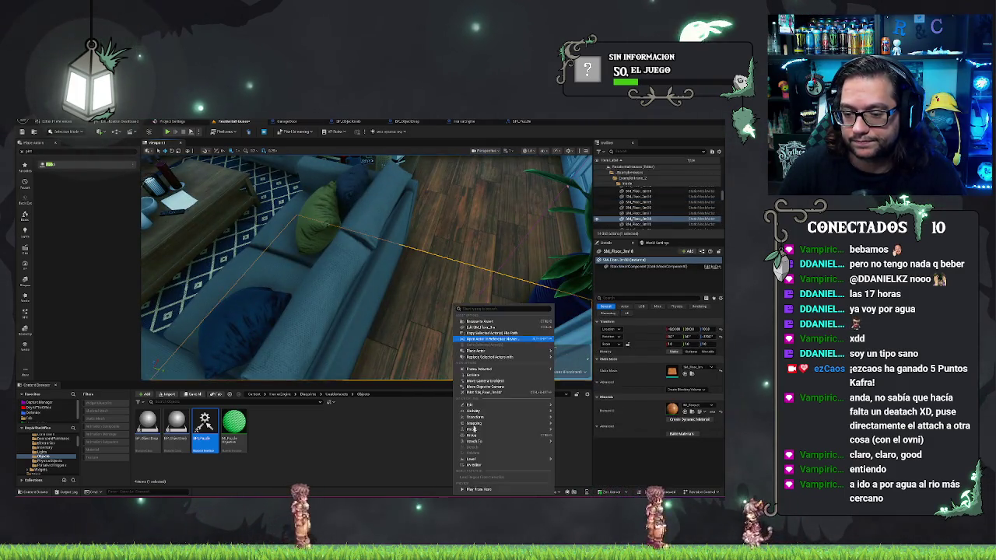
{"action": "left_click", "coordinate": [476, 490]}
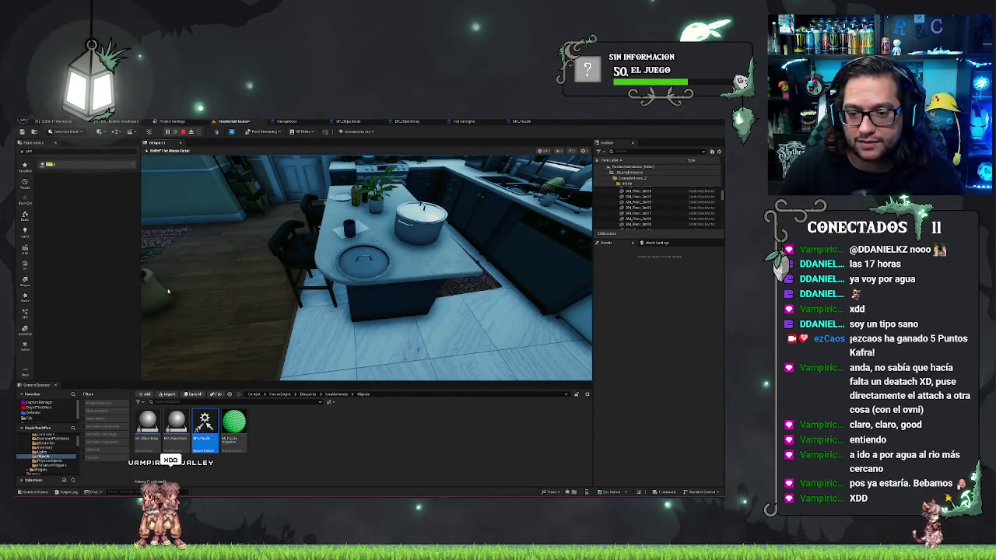
Step: Stop playing, select the puzzle disc on the kitchen island, and save the ResidentialHouses map
{"action": "key", "text": "Escape"}
{"action": "left_click", "coordinate": [420, 311]}
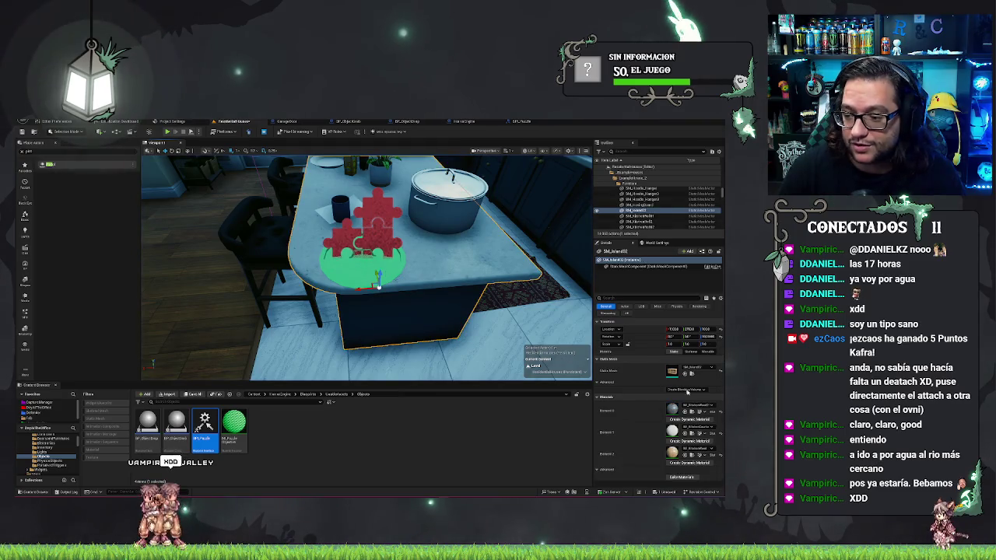
{"action": "left_click", "coordinate": [362, 269]}
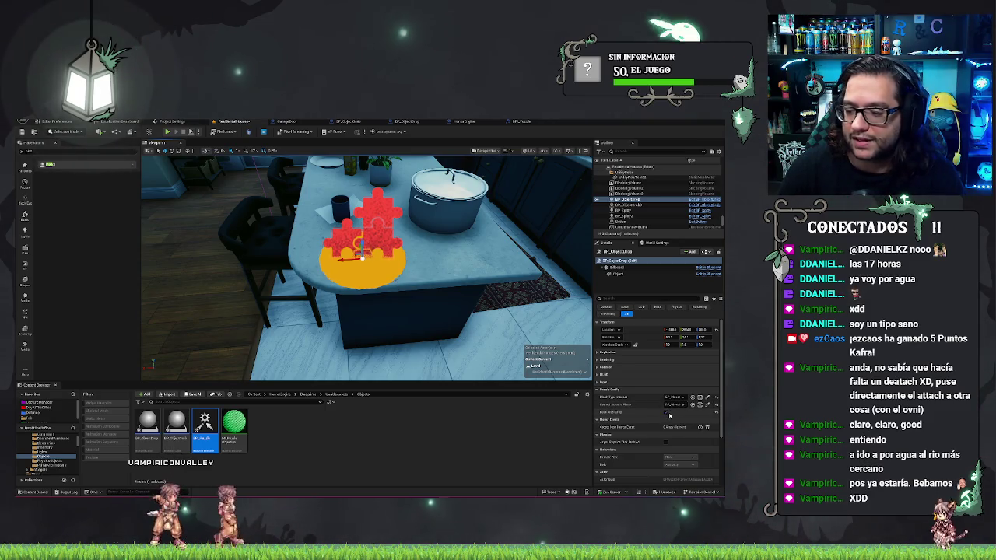
{"action": "key", "text": "ctrl+s"}
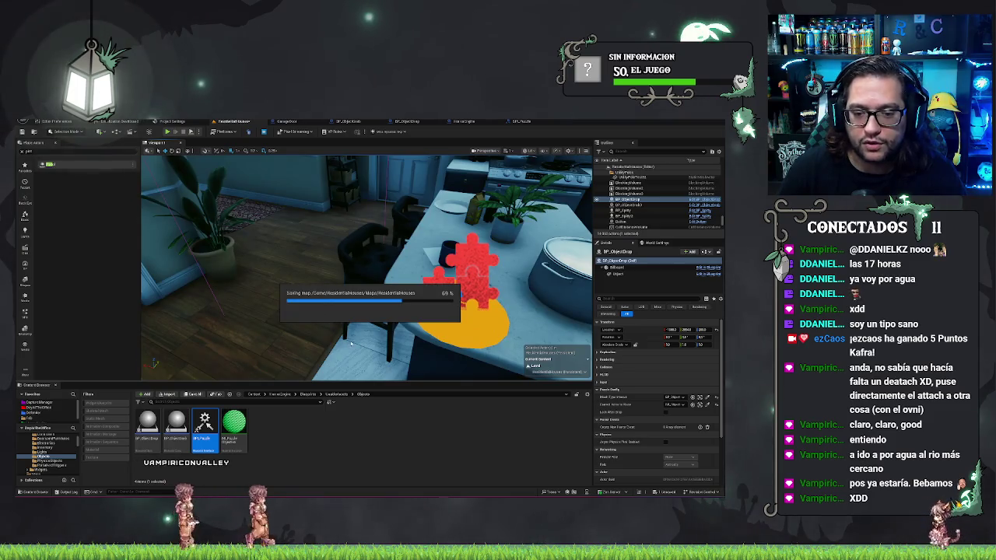
{"action": "left_click_drag", "start_coordinate": [362, 356], "coordinate": [361, 356]}
{"action": "right_click", "coordinate": [373, 304]}
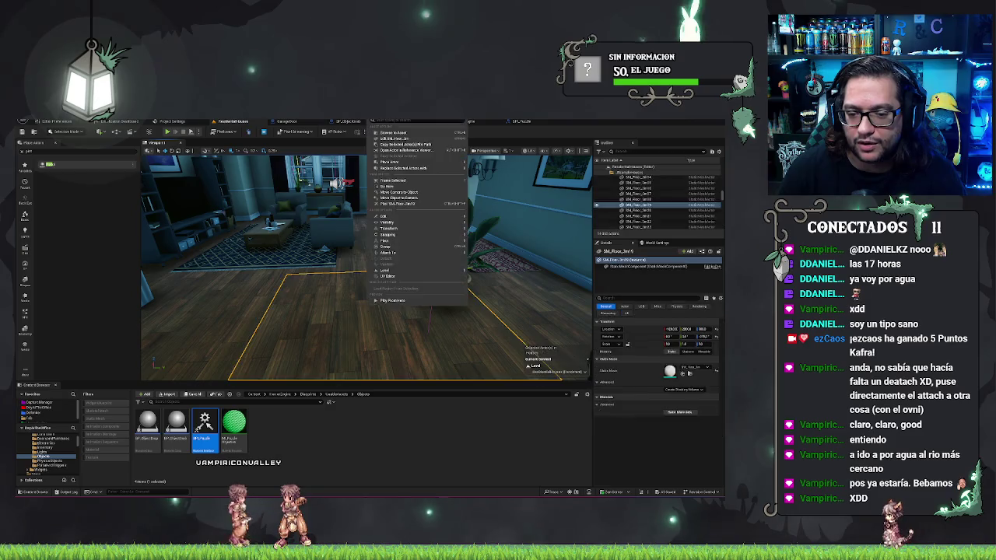
{"action": "left_click", "coordinate": [389, 301]}
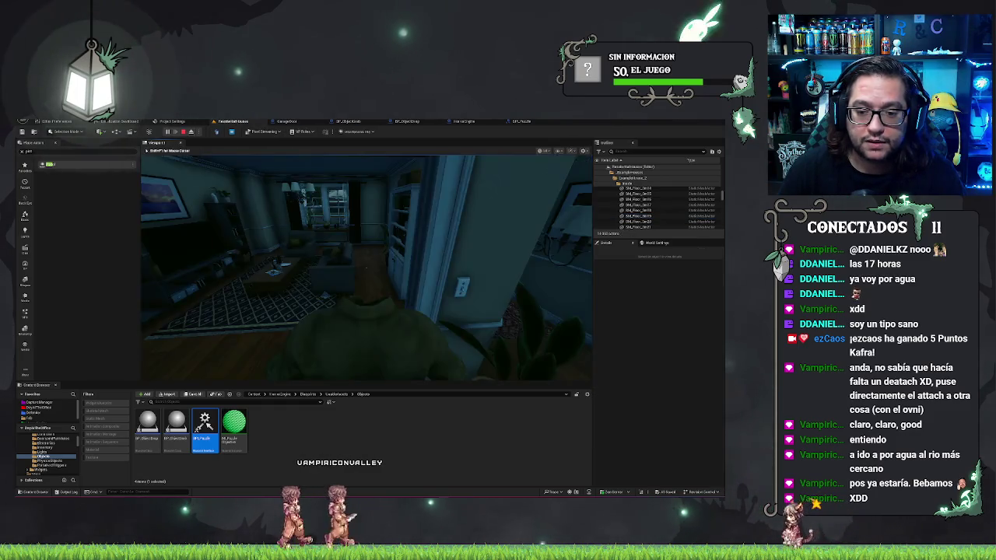
{"action": "key", "text": "w"}
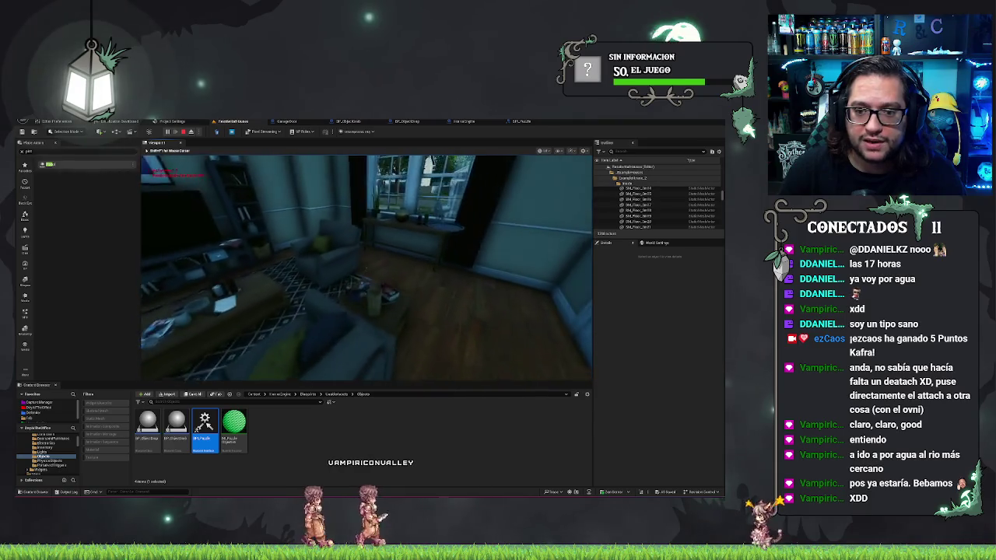
{"action": "key", "text": "w"}
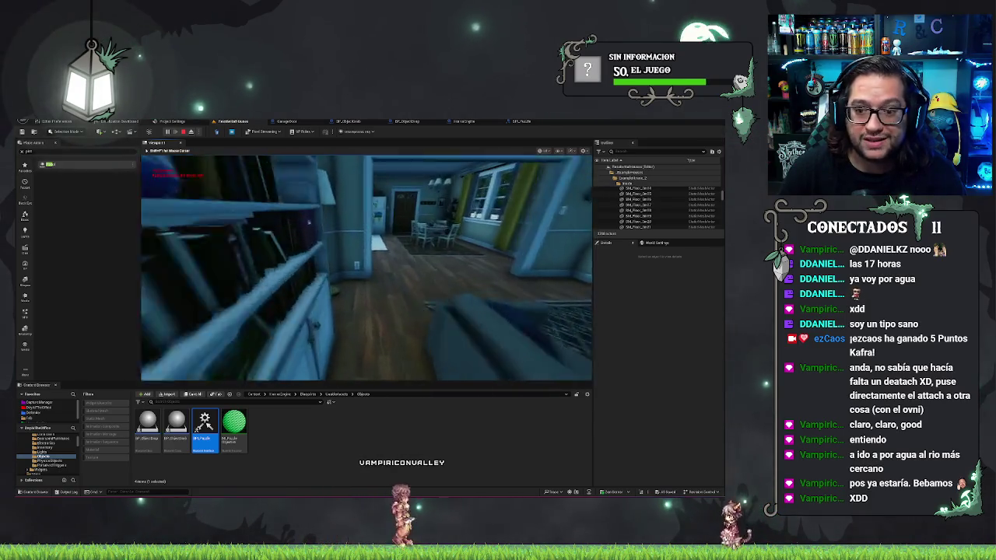
{"action": "key", "text": "w"}
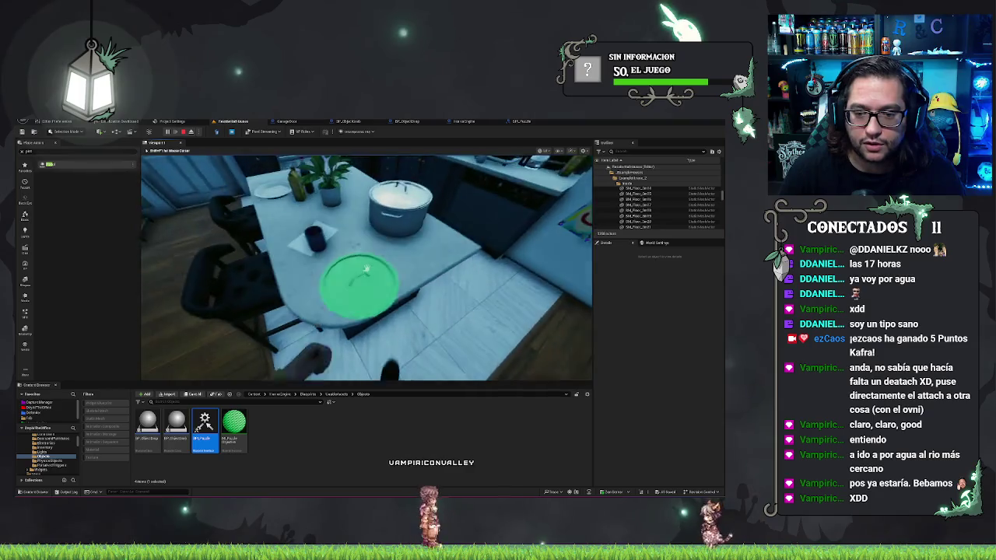
{"action": "key", "text": "w"}
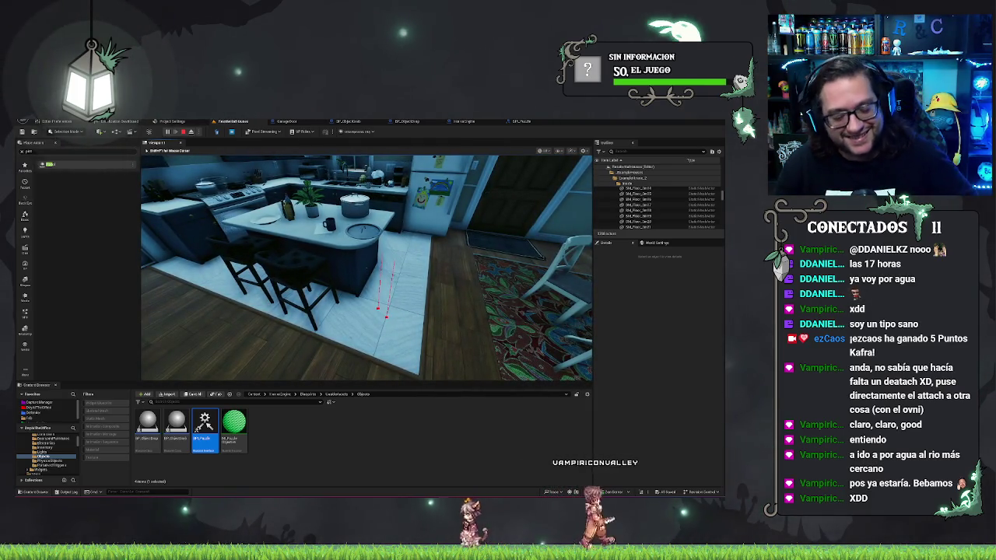
{"action": "key", "text": "Escape"}
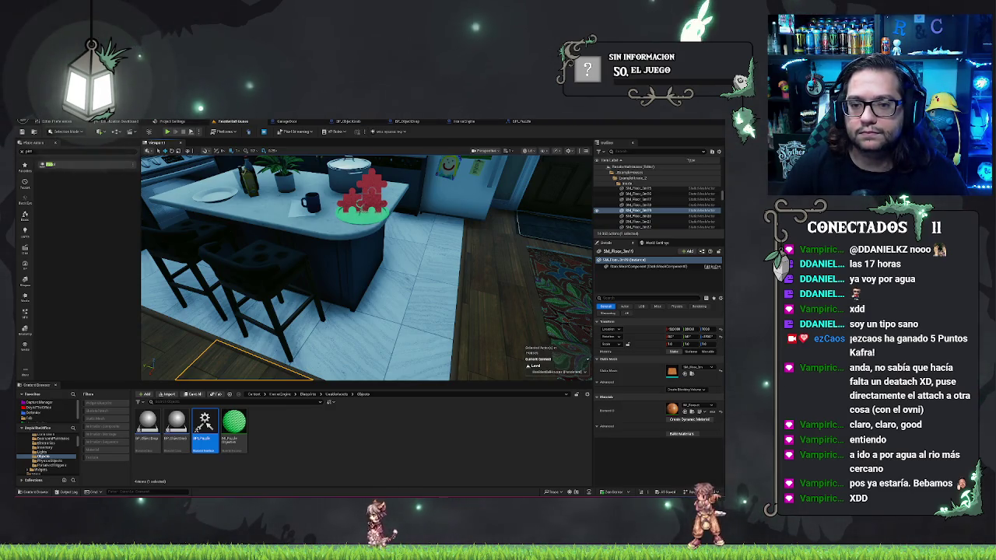
{"action": "key", "text": "f"}
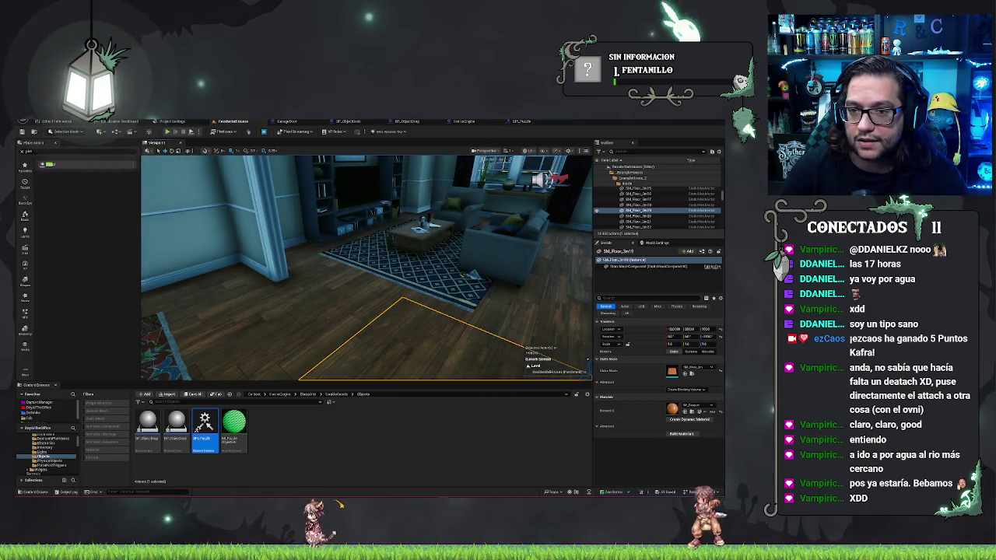
Step: Turn off debug line drawing on BP_ObjectGrab's Line Trace node
{"action": "left_click", "coordinate": [369, 122]}
{"action": "scroll", "coordinate": [459, 233], "scroll_direction": "down", "scroll_amount": 3}
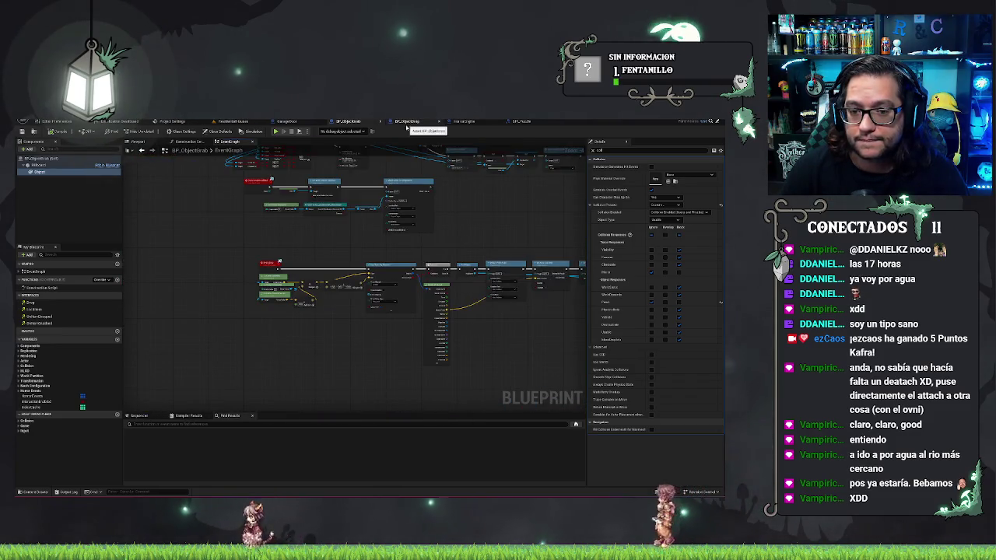
{"action": "scroll", "coordinate": [374, 338], "scroll_direction": "up", "scroll_amount": 4}
{"action": "left_click", "coordinate": [389, 268]}
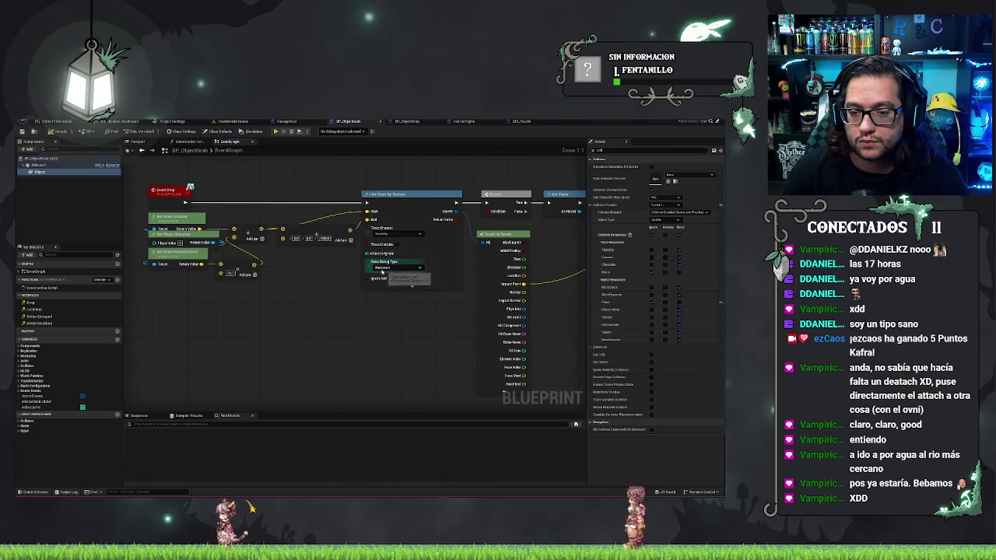
{"action": "left_click", "coordinate": [377, 277]}
Step: Hide the Break Hit Result node's unused pins, reposition it, and return to the level
{"action": "scroll", "coordinate": [378, 311], "scroll_direction": "up", "scroll_amount": 2}
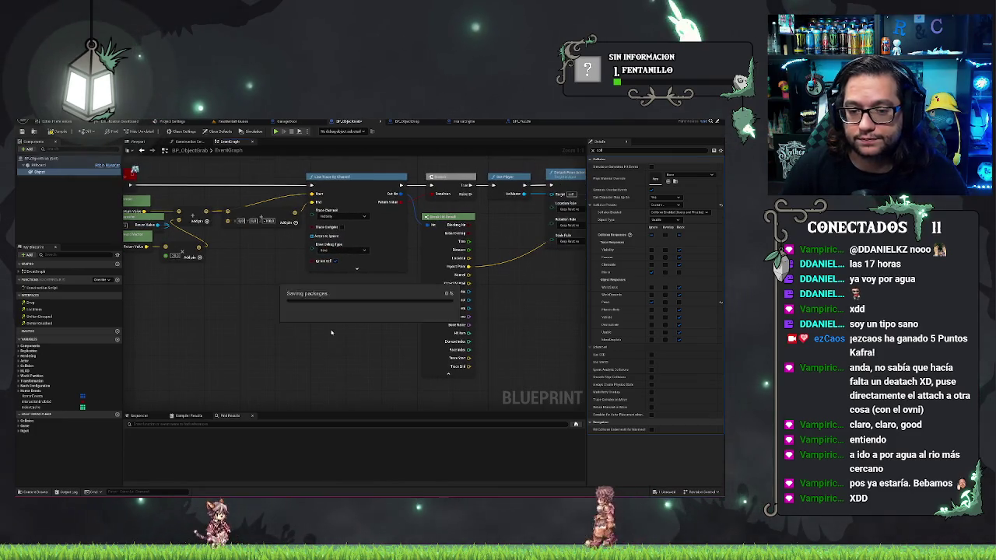
{"action": "left_click_drag", "start_coordinate": [375, 349], "coordinate": [243, 337]}
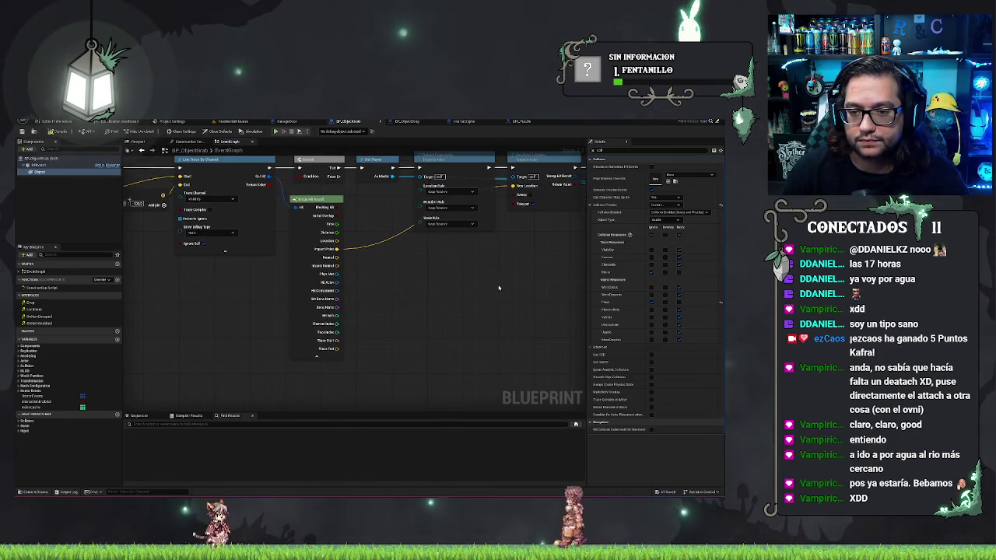
{"action": "left_click", "coordinate": [317, 356]}
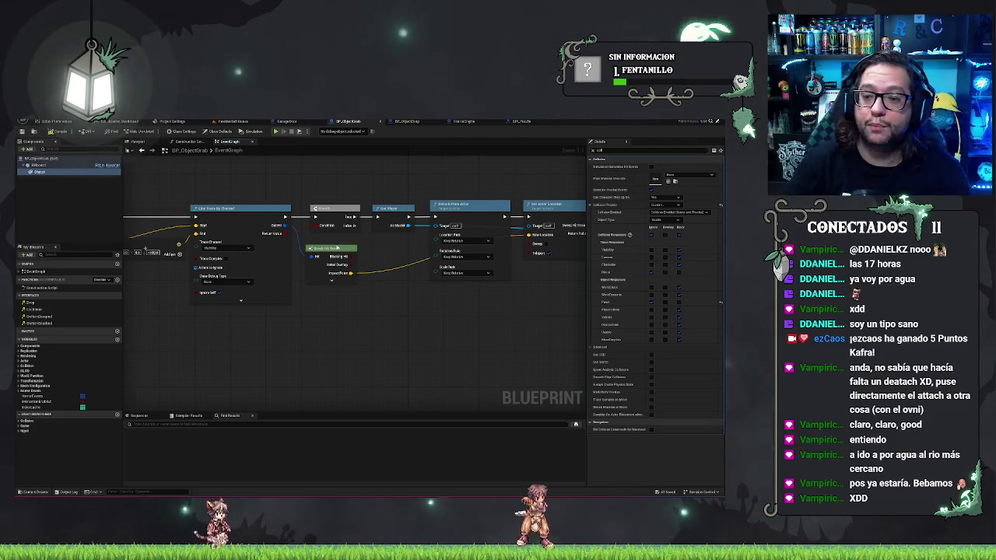
{"action": "mouse_move", "coordinate": [336, 249]}
{"action": "left_mouse_down"}
{"action": "mouse_move", "coordinate": [335, 237]}
{"action": "mouse_move", "coordinate": [389, 305]}
{"action": "mouse_move", "coordinate": [307, 306]}
{"action": "left_mouse_up"}
{"action": "scroll", "coordinate": [307, 306], "scroll_direction": "down", "scroll_amount": 1}
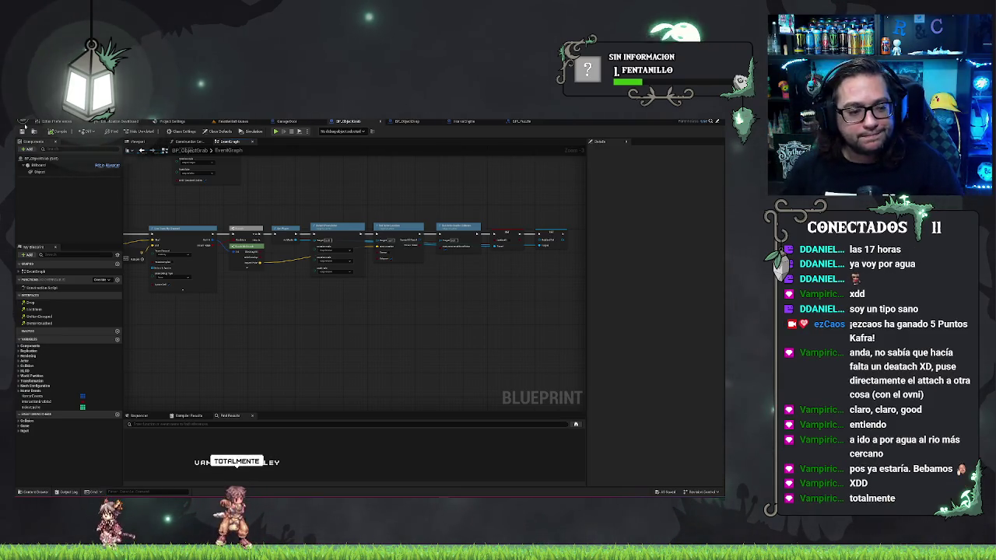
{"action": "left_click_drag", "start_coordinate": [402, 307], "coordinate": [510, 328]}
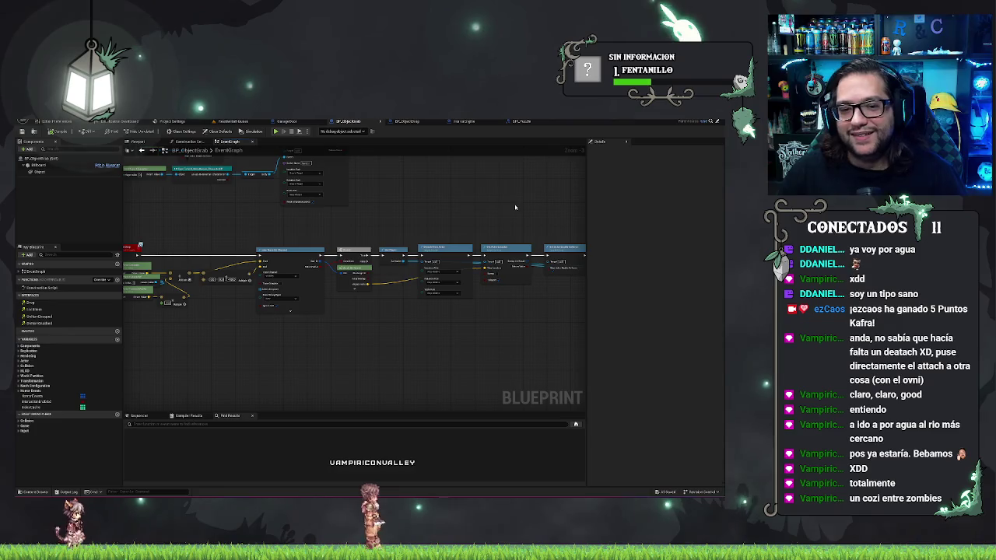
{"action": "left_click_drag", "start_coordinate": [515, 207], "coordinate": [555, 279]}
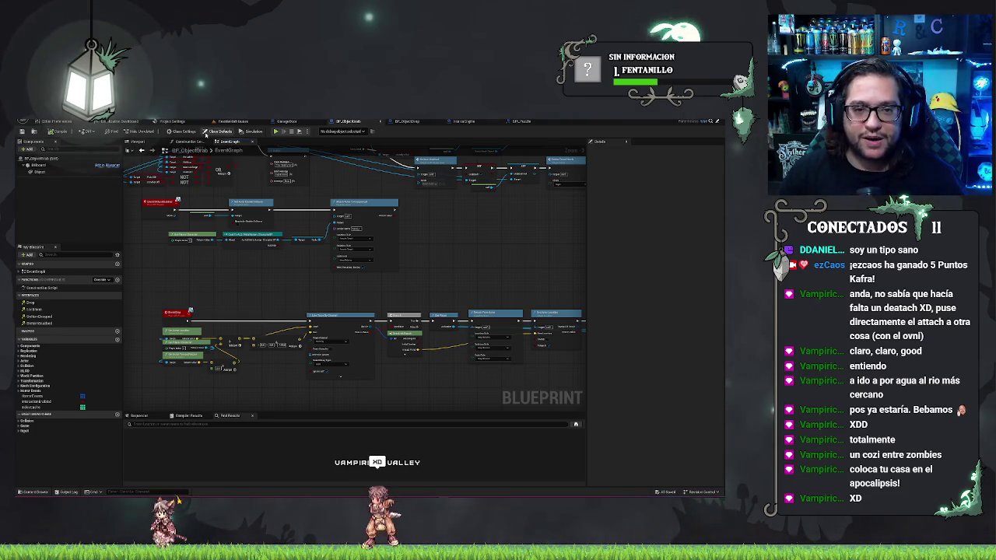
{"action": "left_click", "coordinate": [234, 121]}
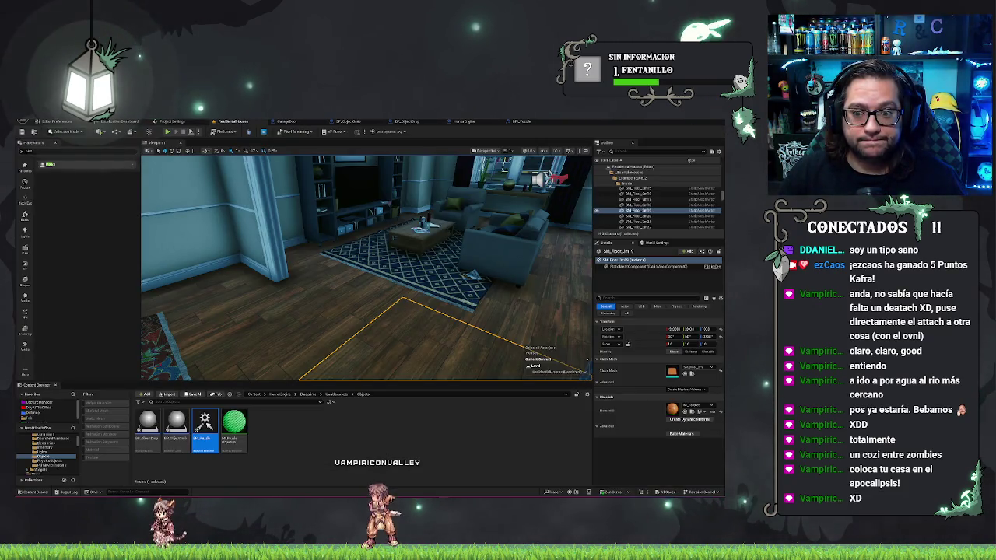
Step: Move the red grab object's bowl into place on the kitchen island
{"action": "key", "text": "w"}
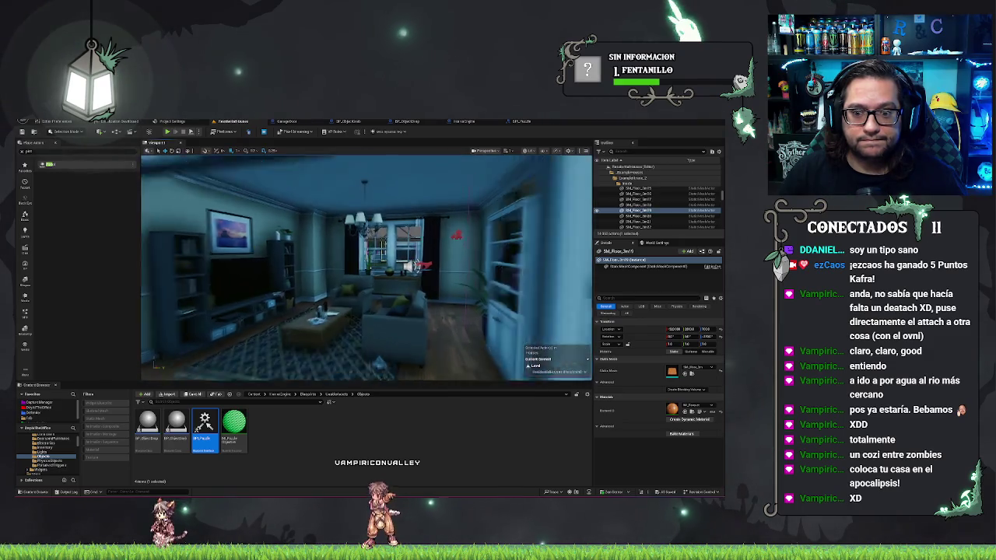
{"action": "key", "text": "s"}
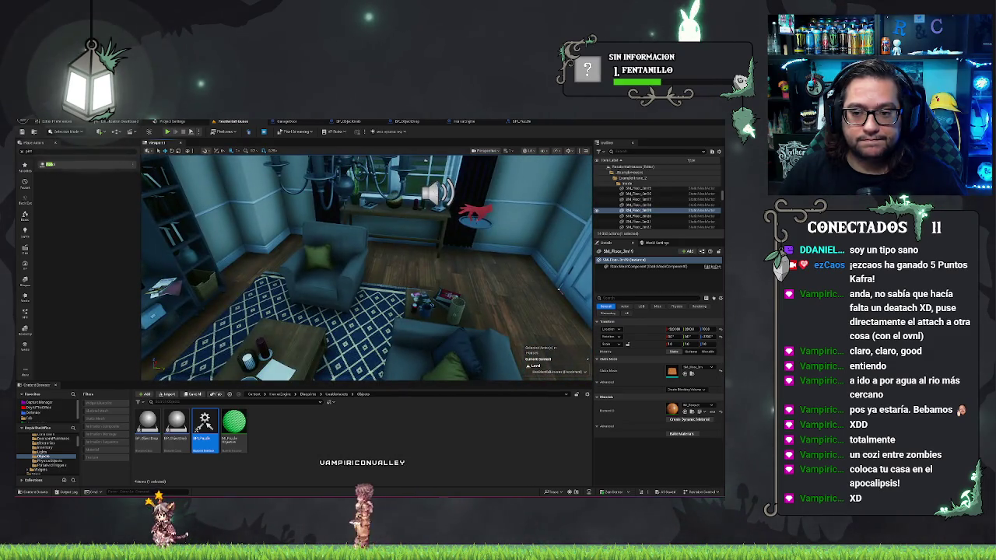
{"action": "left_click", "coordinate": [475, 211]}
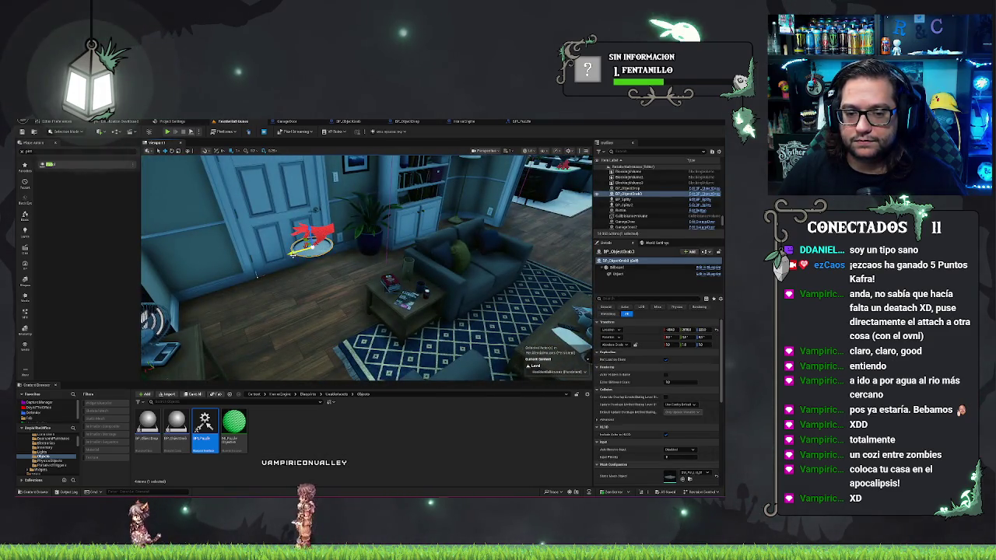
{"action": "key", "text": "f"}
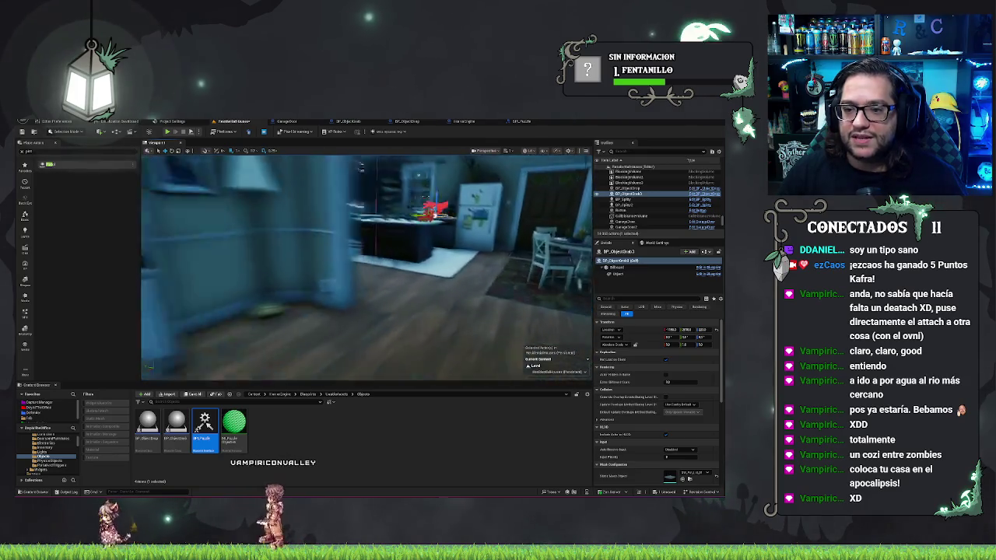
{"action": "mouse_move", "coordinate": [366, 264]}
{"action": "left_mouse_down"}
{"action": "mouse_move", "coordinate": [311, 265]}
{"action": "mouse_move", "coordinate": [343, 257]}
{"action": "mouse_move", "coordinate": [296, 249]}
{"action": "left_mouse_up"}
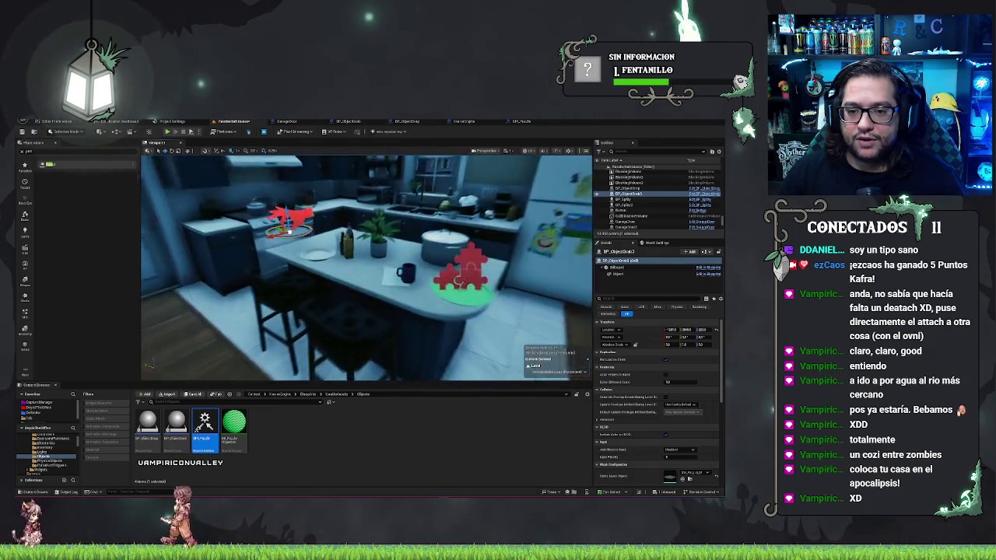
{"action": "key", "text": "f"}
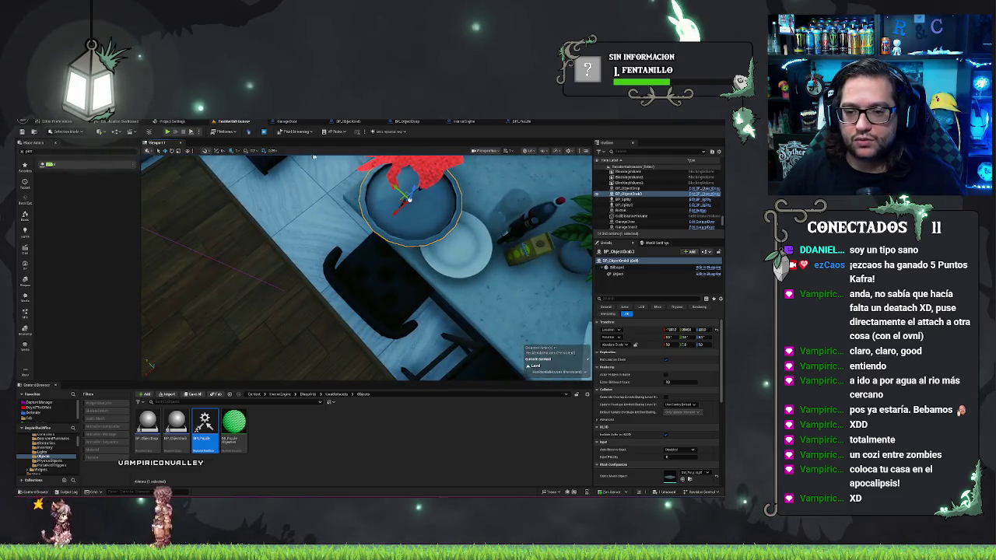
{"action": "left_click_drag", "start_coordinate": [405, 200], "coordinate": [383, 179]}
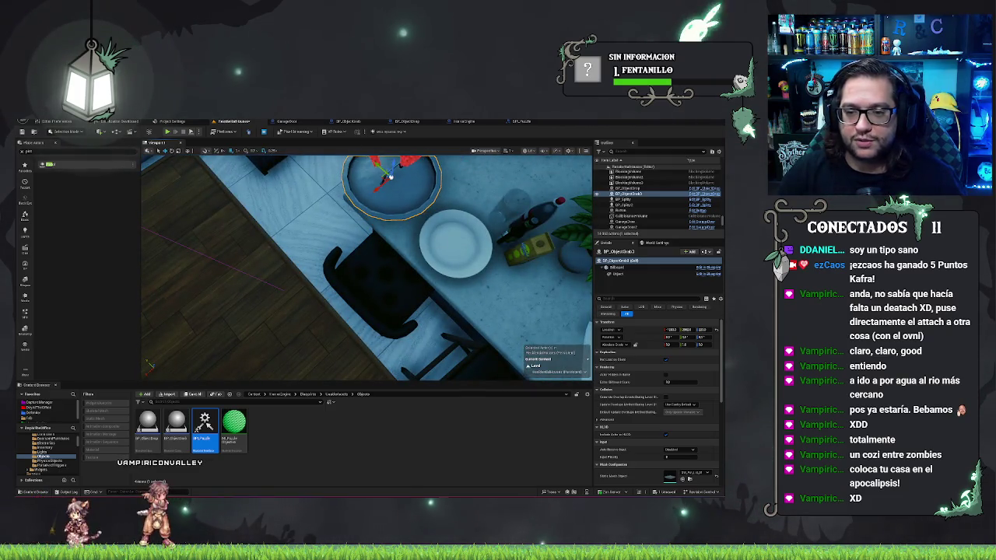
{"action": "left_click_drag", "start_coordinate": [366, 265], "coordinate": [303, 257]}
{"action": "left_click_drag", "start_coordinate": [324, 208], "coordinate": [325, 214]}
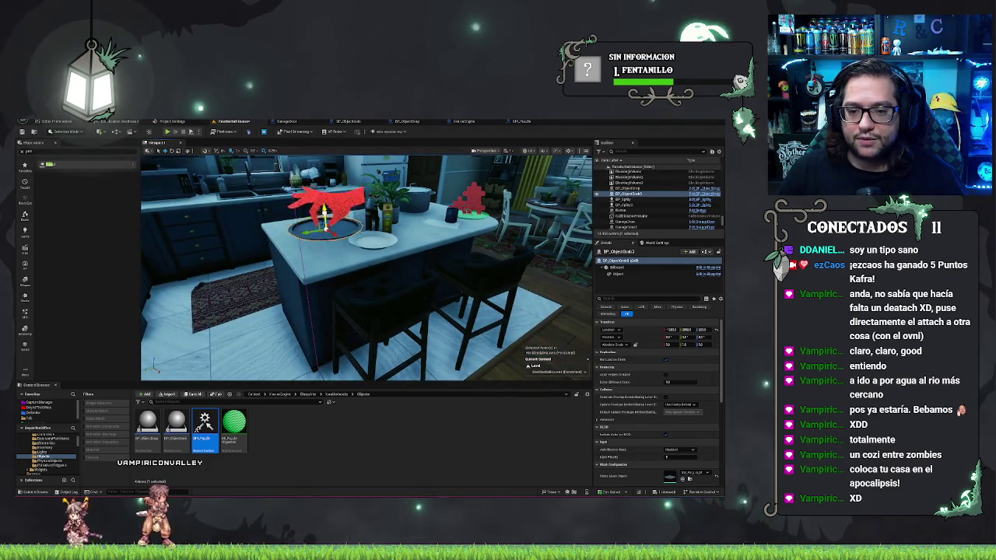
{"action": "left_click_drag", "start_coordinate": [350, 262], "coordinate": [298, 255]}
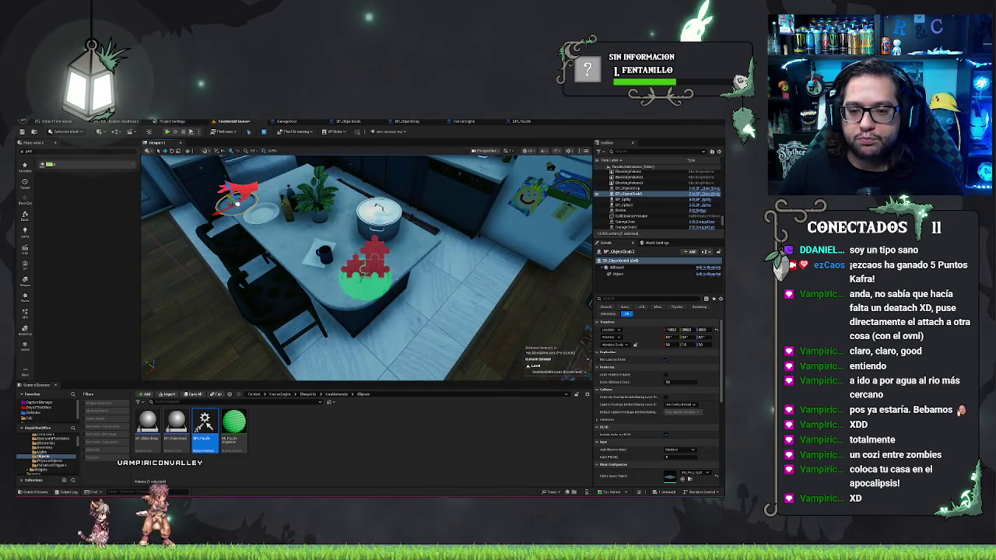
Step: Drag the green puzzle drop target disc into the sink and check its placement
{"action": "left_click", "coordinate": [364, 279]}
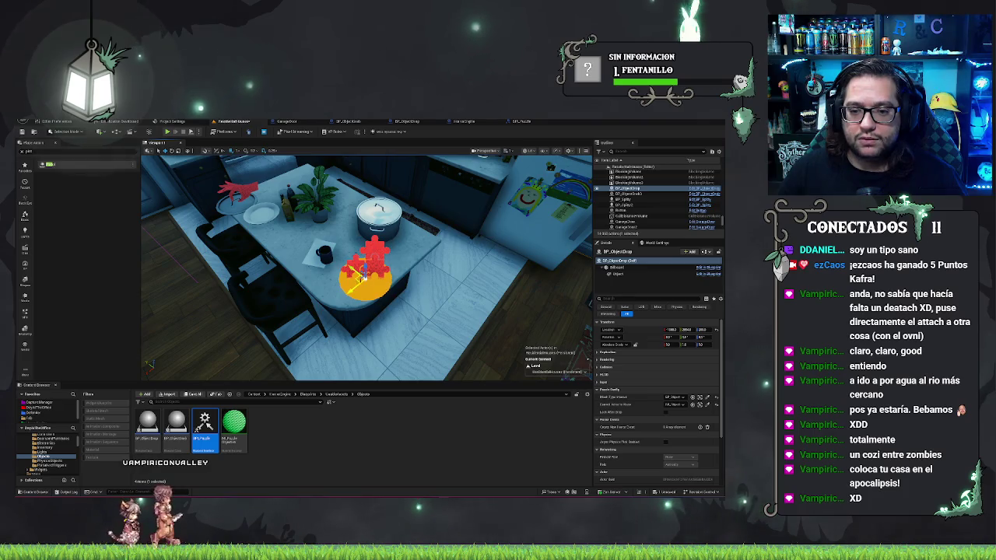
{"action": "left_click_drag", "start_coordinate": [351, 165], "coordinate": [319, 172]}
{"action": "left_click_drag", "start_coordinate": [575, 166], "coordinate": [290, 163]}
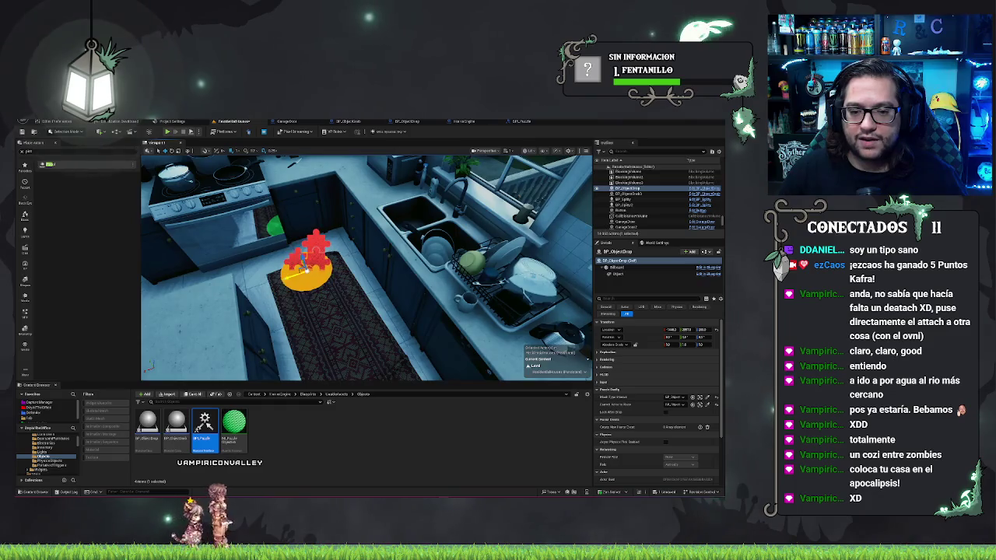
{"action": "left_click_drag", "start_coordinate": [303, 269], "coordinate": [436, 241]}
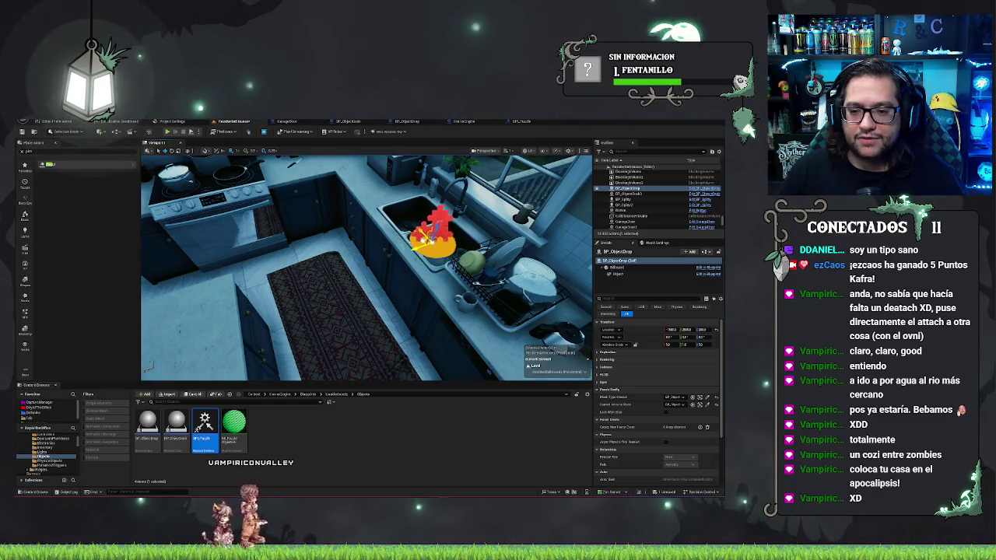
{"action": "key", "text": "f"}
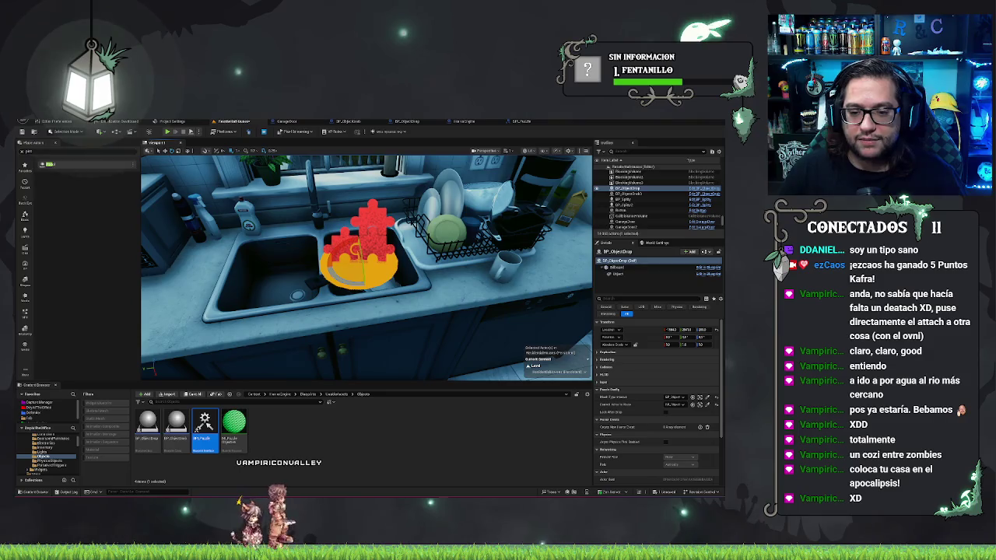
{"action": "scroll", "coordinate": [366, 265], "scroll_direction": "up", "scroll_amount": 5}
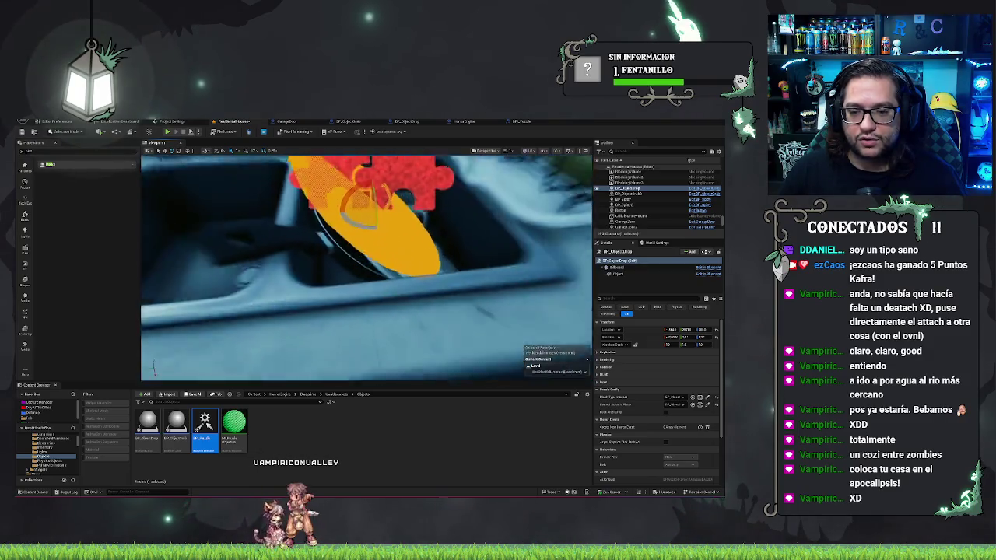
{"action": "left_click_drag", "start_coordinate": [366, 265], "coordinate": [334, 268]}
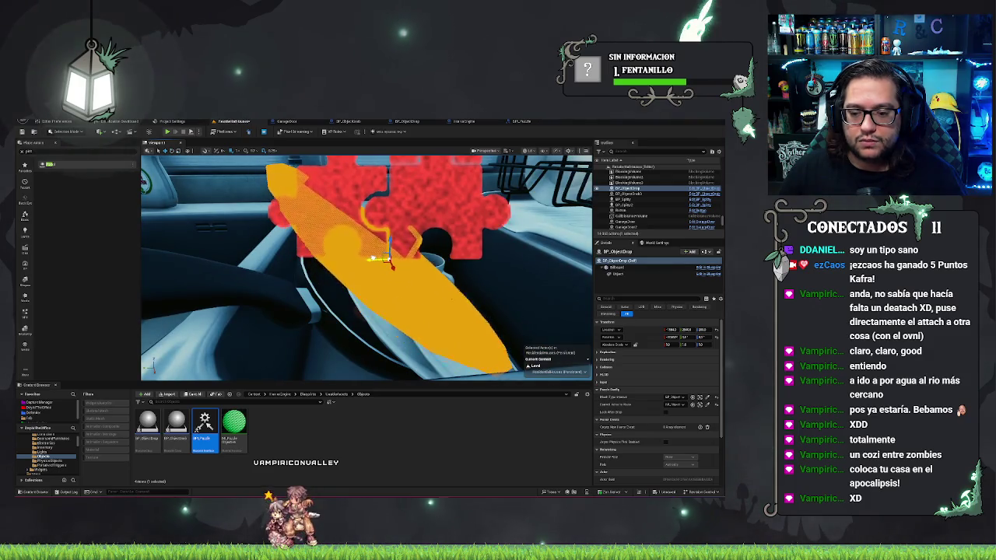
{"action": "left_click_drag", "start_coordinate": [459, 269], "coordinate": [438, 316]}
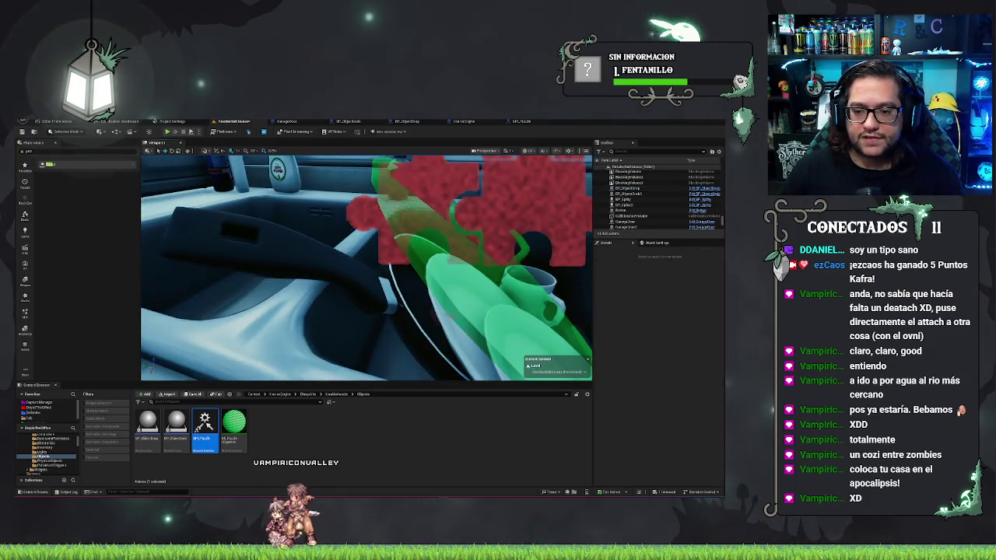
{"action": "mouse_move", "coordinate": [365, 264]}
{"action": "left_mouse_down"}
{"action": "mouse_move", "coordinate": [327, 261]}
{"action": "mouse_move", "coordinate": [343, 296]}
{"action": "mouse_move", "coordinate": [358, 265]}
{"action": "left_mouse_up"}
{"action": "right_click", "coordinate": [331, 265]}
Step: Play from here, walk around the kitchen island, and interact with the bowl in the sink
{"action": "left_click", "coordinate": [366, 456]}
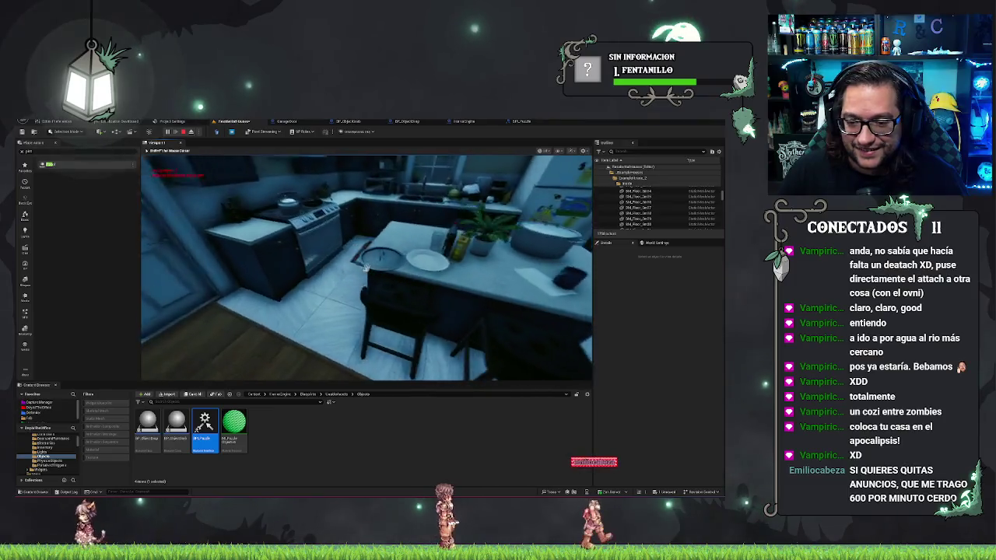
{"action": "key", "text": "s"}
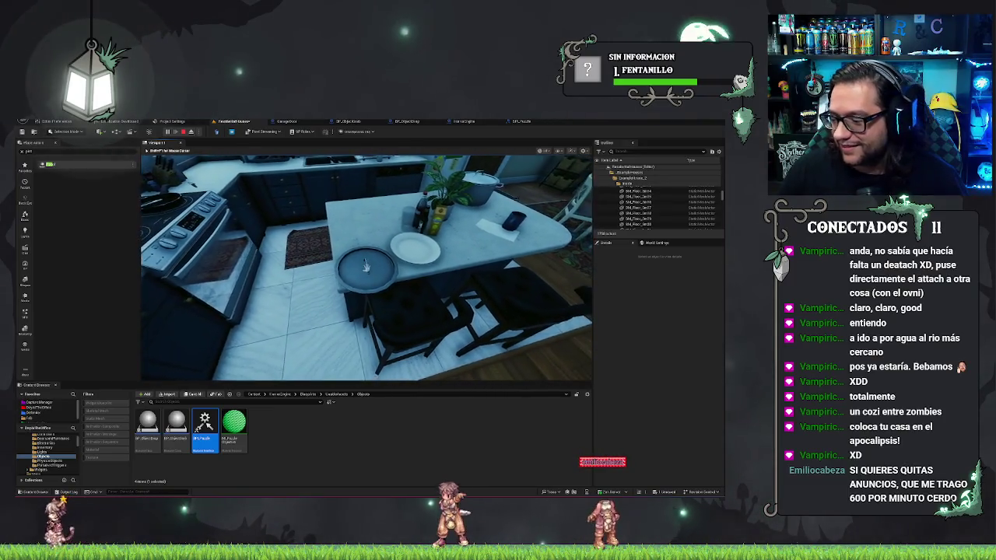
{"action": "key", "text": "w"}
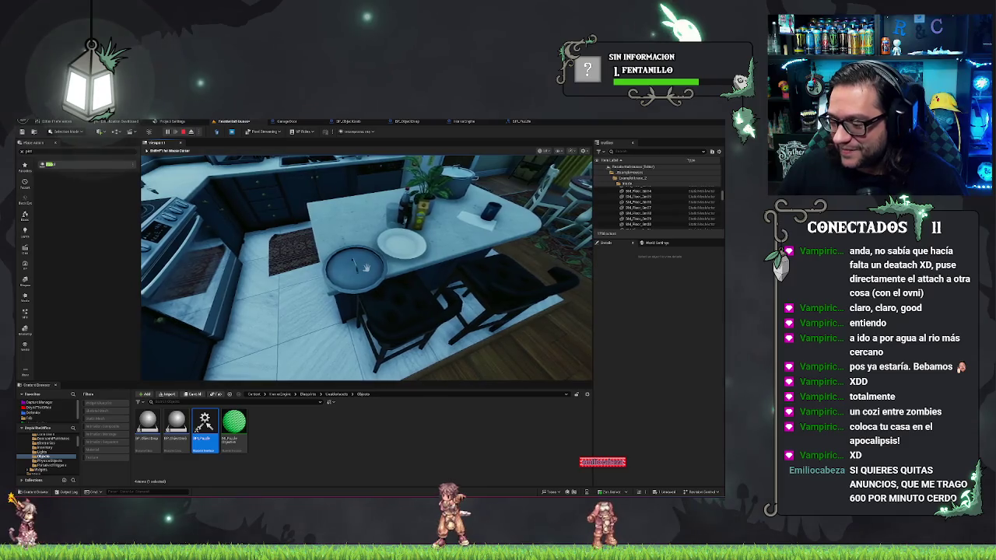
{"action": "key", "text": "d"}
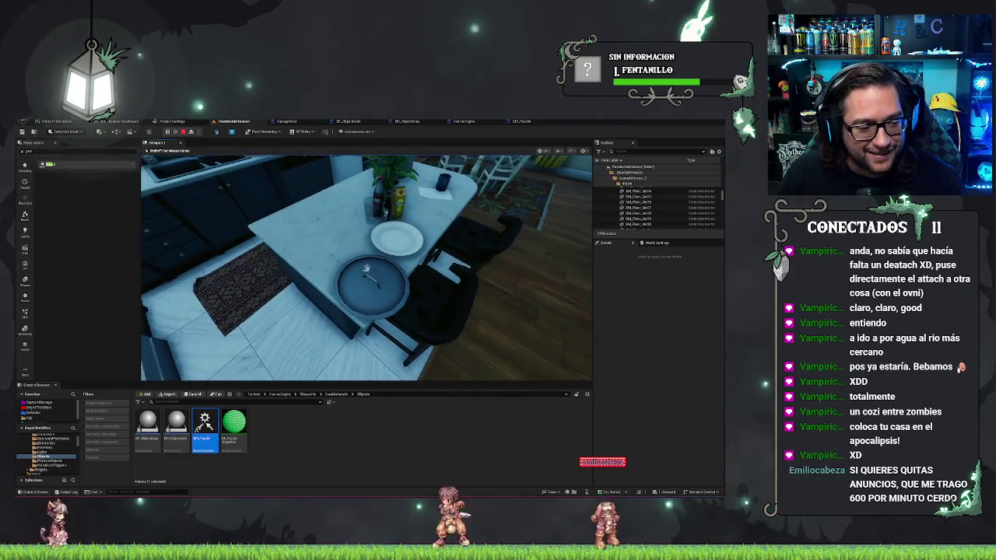
{"action": "mouse_move", "coordinate": [366, 269]}
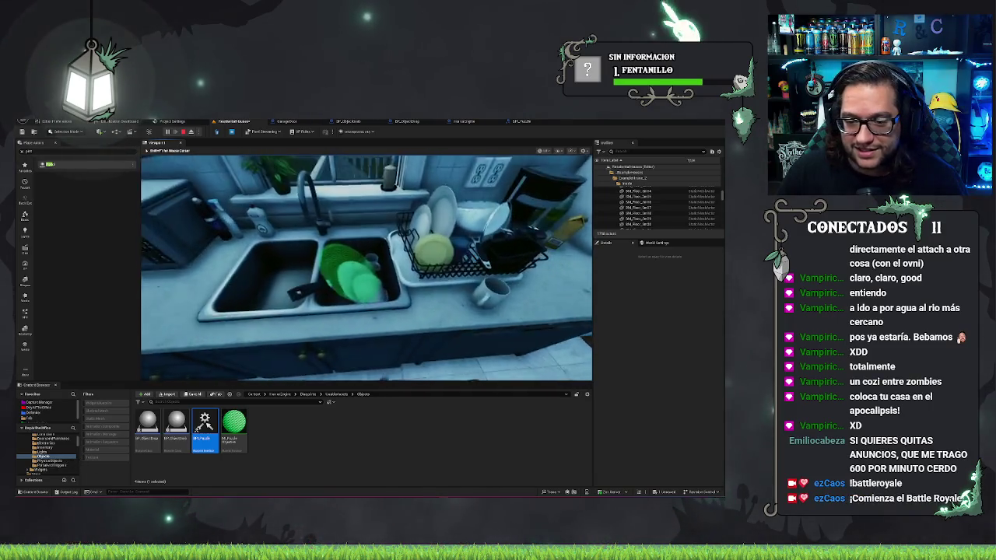
{"action": "key", "text": "a"}
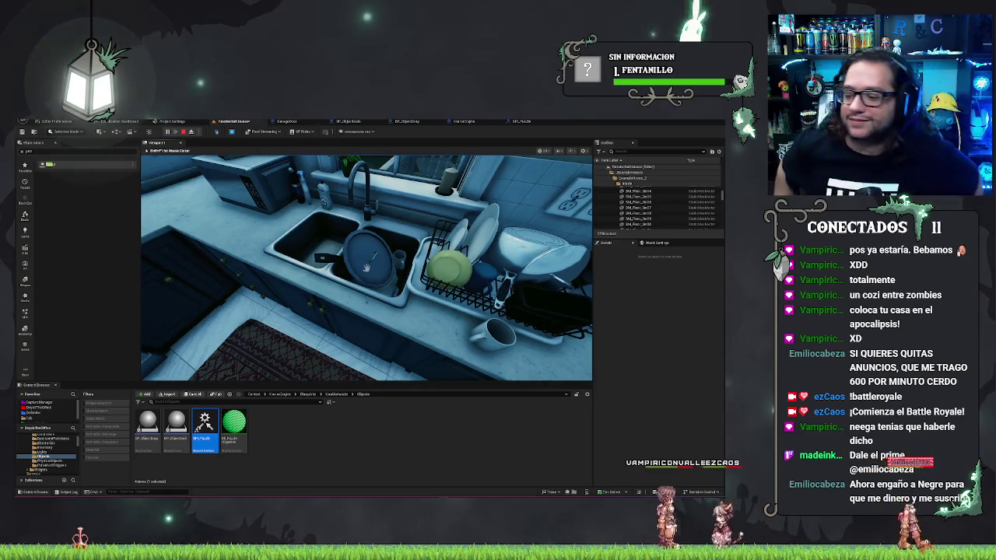
{"action": "key", "text": "s"}
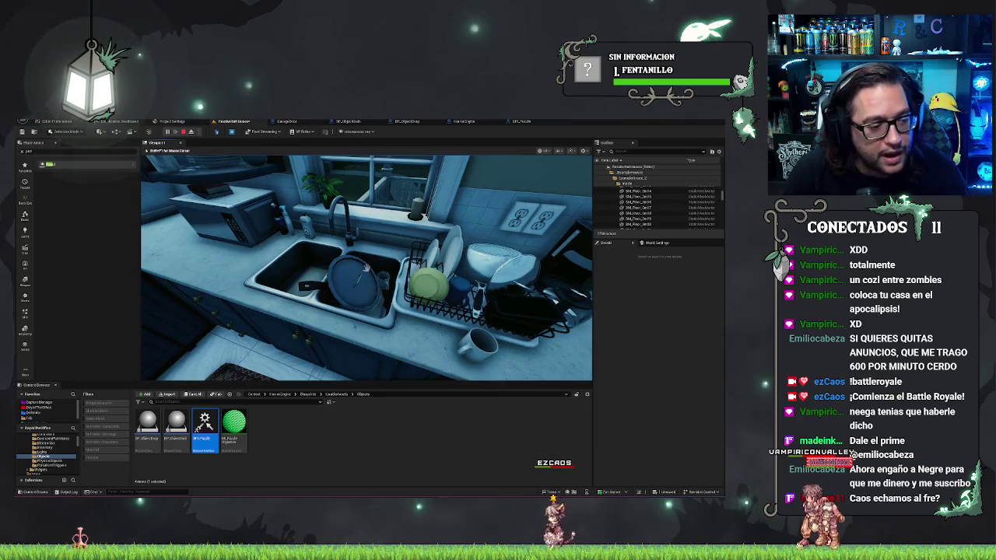
{"action": "left_click", "coordinate": [366, 267]}
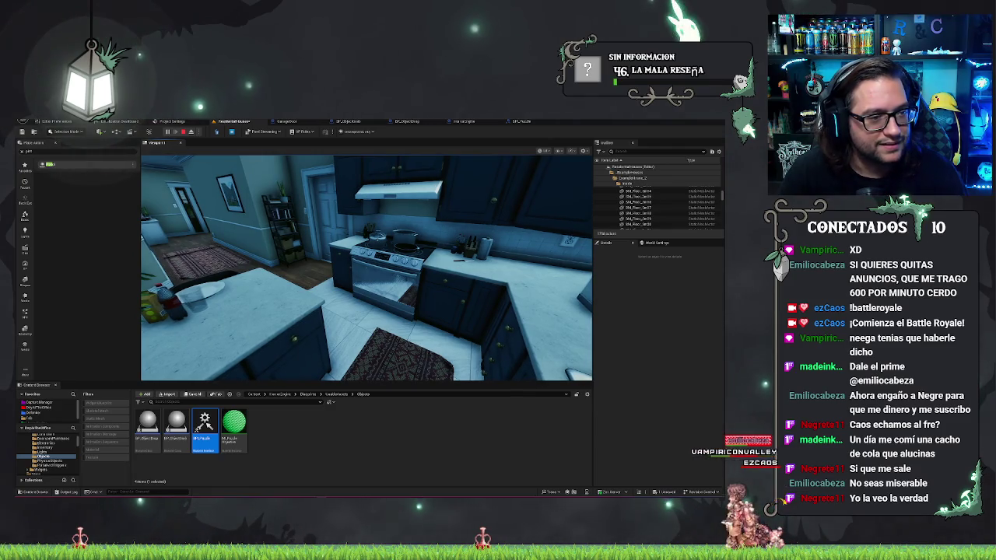
Step: Give mouse control back to the game view, then end the Play-In-Editor session
{"action": "left_click", "coordinate": [415, 373]}
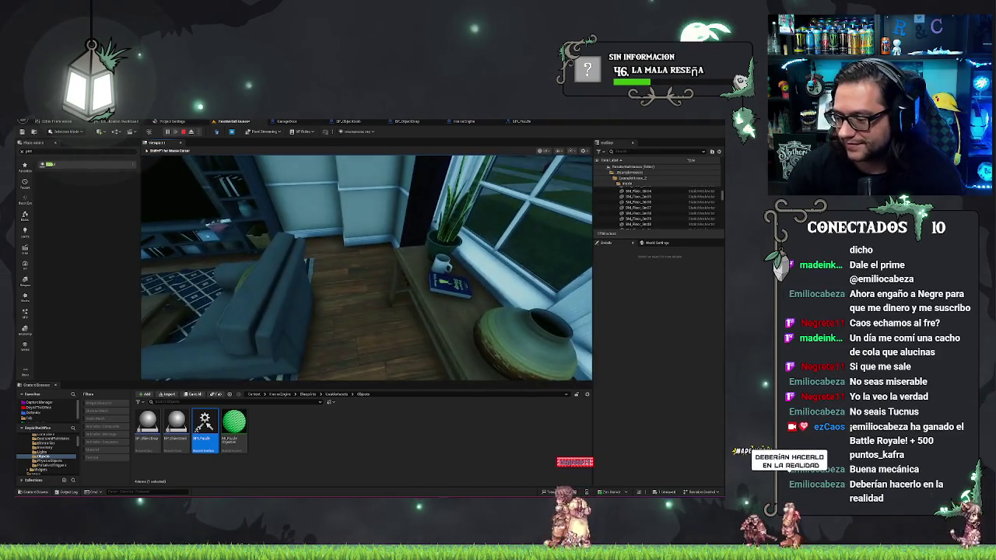
{"action": "key", "text": "Escape"}
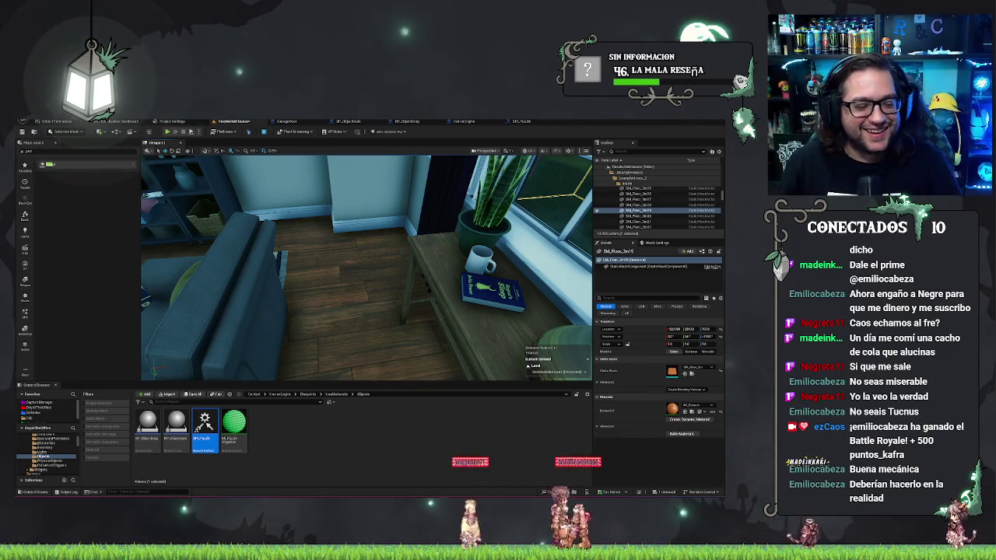
Step: Look around the kitchen, then switch to the BP_ObjectGrab blueprint tab
{"action": "mouse_move", "coordinate": [366, 265]}
{"action": "left_mouse_down"}
{"action": "mouse_move", "coordinate": [299, 257]}
{"action": "mouse_move", "coordinate": [295, 214]}
{"action": "mouse_move", "coordinate": [288, 238]}
{"action": "left_mouse_up"}
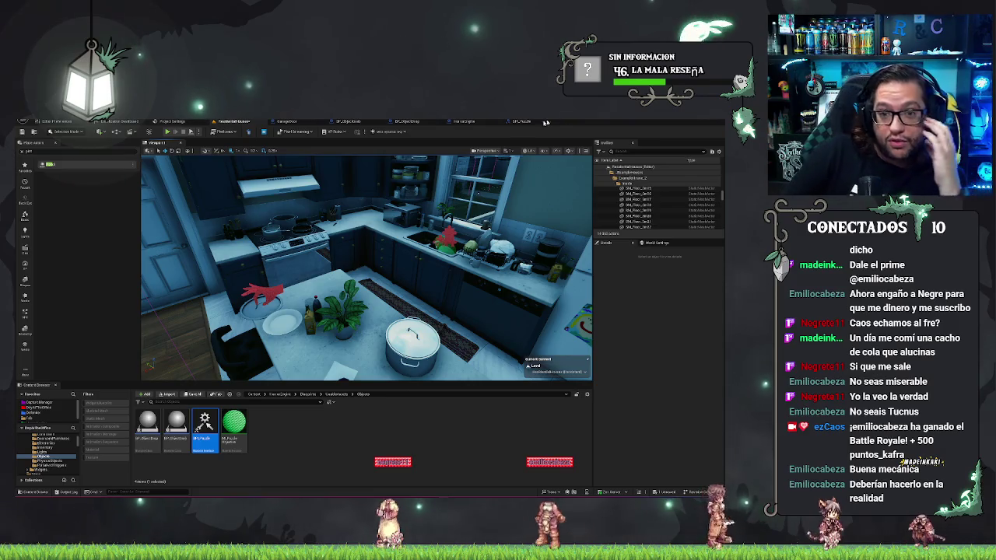
{"action": "left_click", "coordinate": [359, 123]}
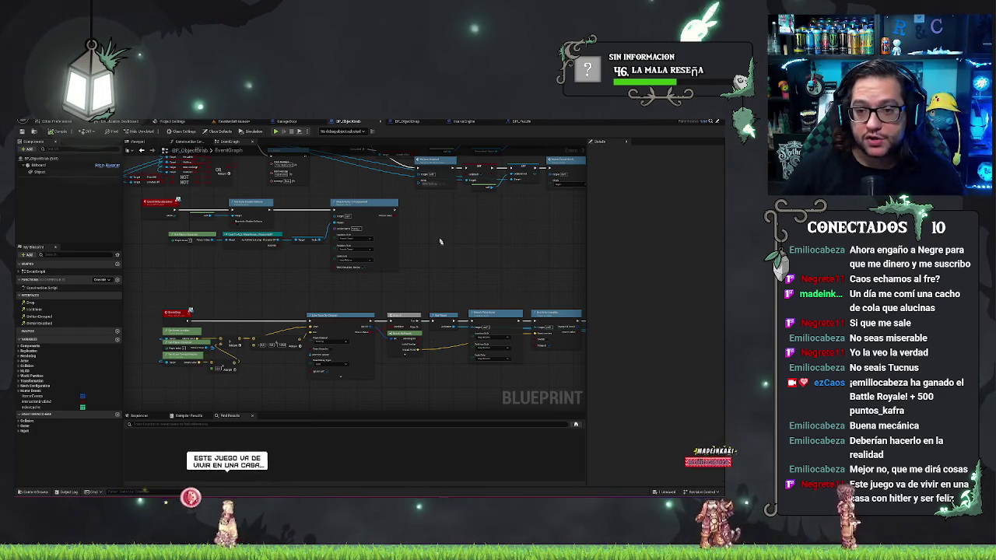
Step: Shift the two small middle-group nodes slightly left and save the blueprint
{"action": "left_click_drag", "start_coordinate": [443, 247], "coordinate": [486, 275]}
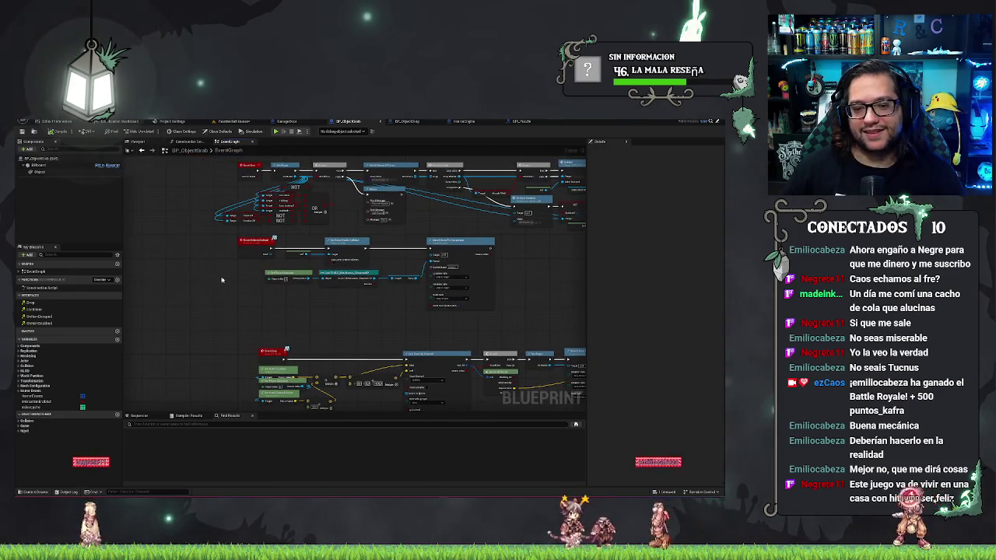
{"action": "left_click_drag", "start_coordinate": [235, 281], "coordinate": [357, 313]}
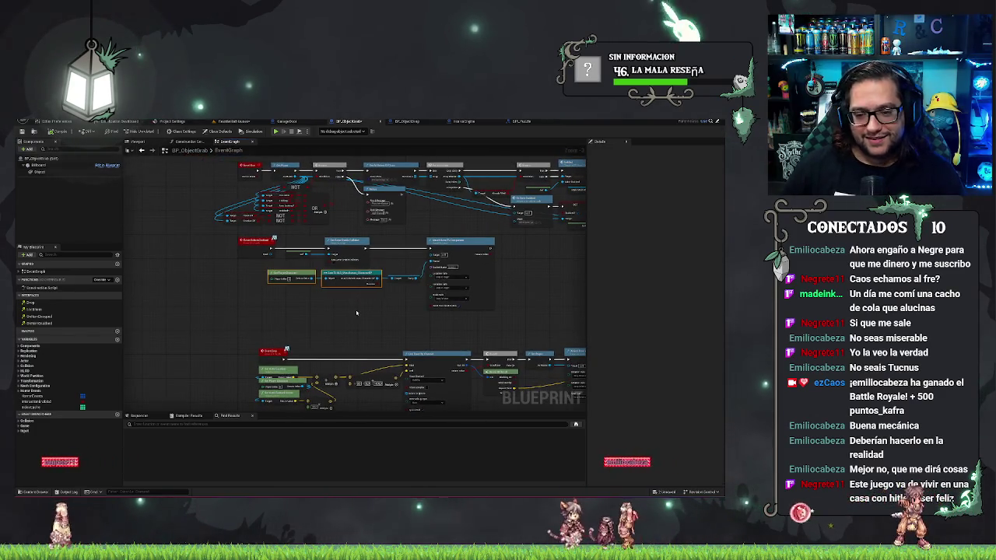
{"action": "left_click_drag", "start_coordinate": [259, 271], "coordinate": [504, 306]}
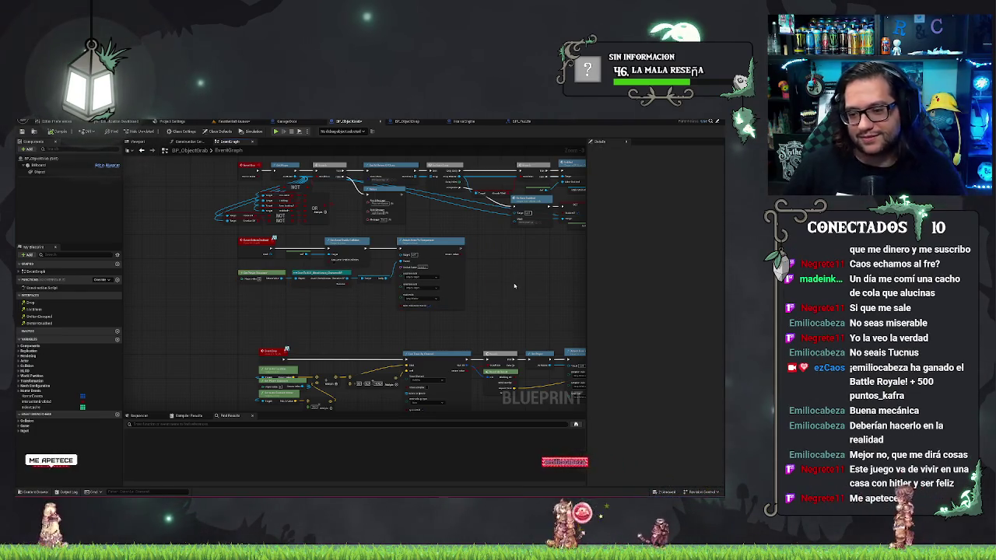
{"action": "key", "text": "ctrl+s"}
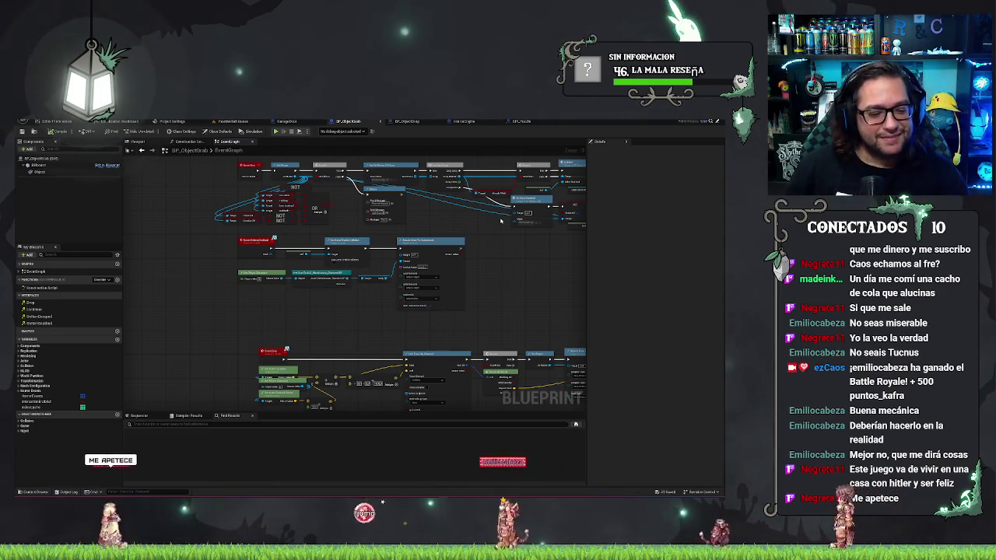
Step: Review all event groups, reselect the whole middle group, then clear the selection
{"action": "left_click_drag", "start_coordinate": [515, 225], "coordinate": [403, 317]}
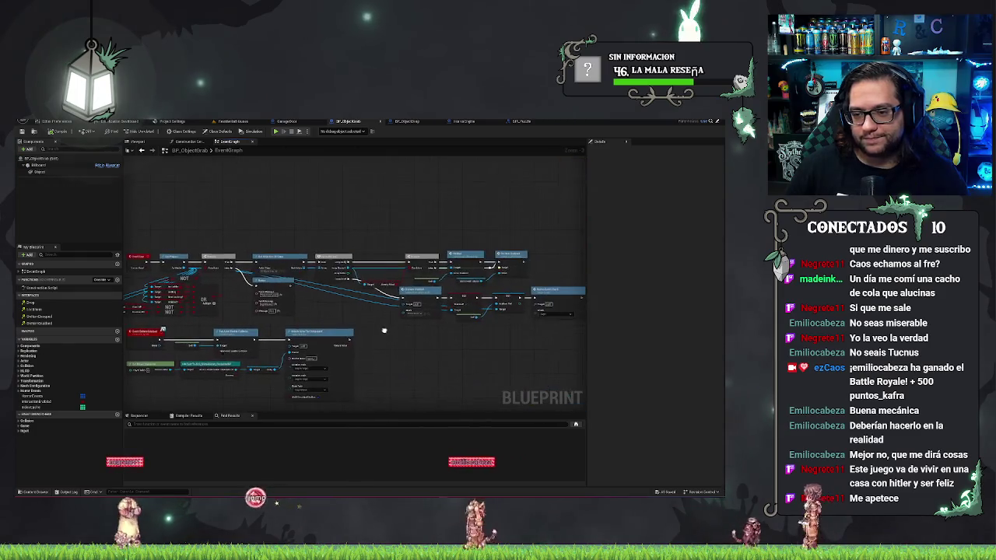
{"action": "mouse_move", "coordinate": [270, 211]}
{"action": "left_mouse_down"}
{"action": "mouse_move", "coordinate": [344, 229]}
{"action": "mouse_move", "coordinate": [336, 317]}
{"action": "left_mouse_up"}
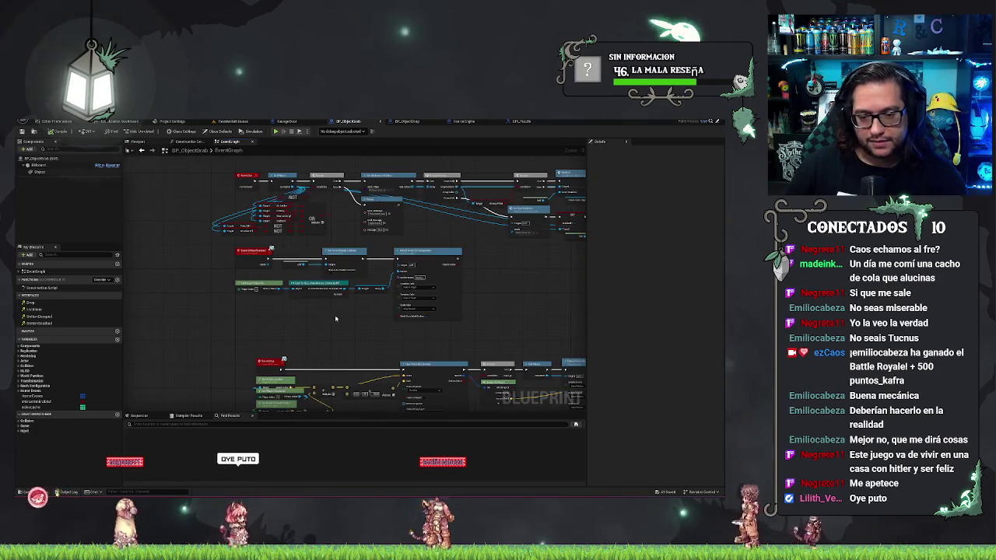
{"action": "left_click_drag", "start_coordinate": [232, 244], "coordinate": [454, 333]}
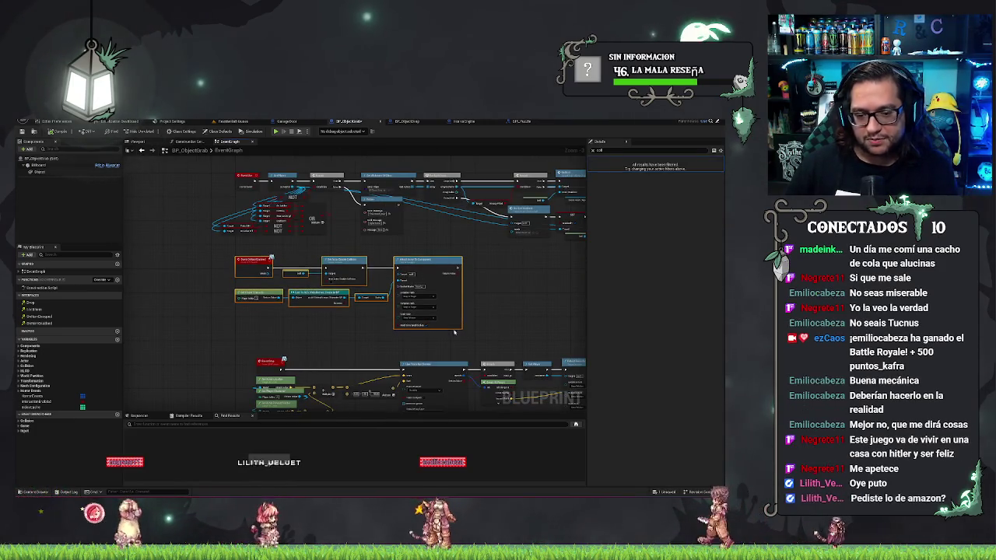
{"action": "scroll", "coordinate": [455, 332], "scroll_direction": "down", "scroll_amount": 5}
{"action": "scroll", "coordinate": [423, 334], "scroll_direction": "up", "scroll_amount": 5}
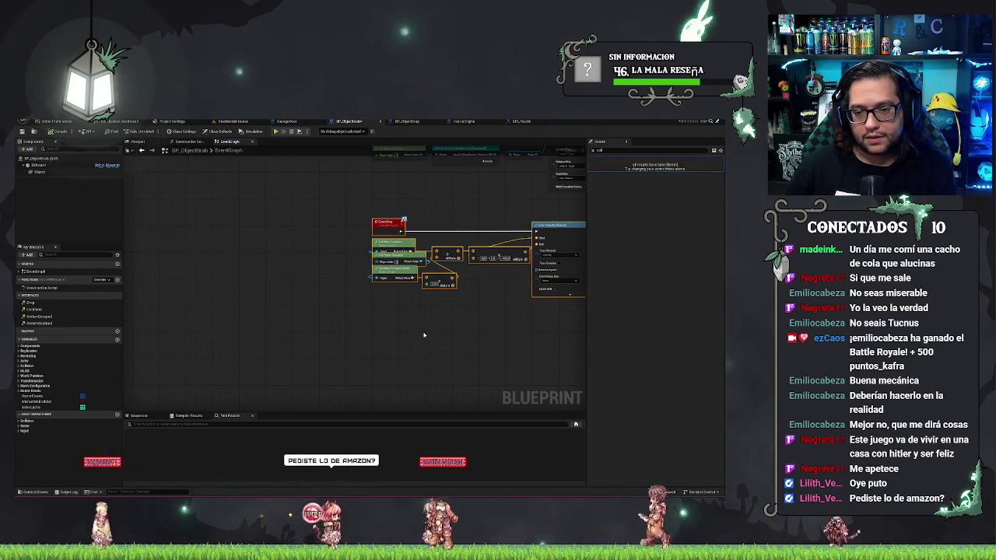
{"action": "left_click", "coordinate": [424, 335]}
{"action": "scroll", "coordinate": [424, 335], "scroll_direction": "down", "scroll_amount": 3}
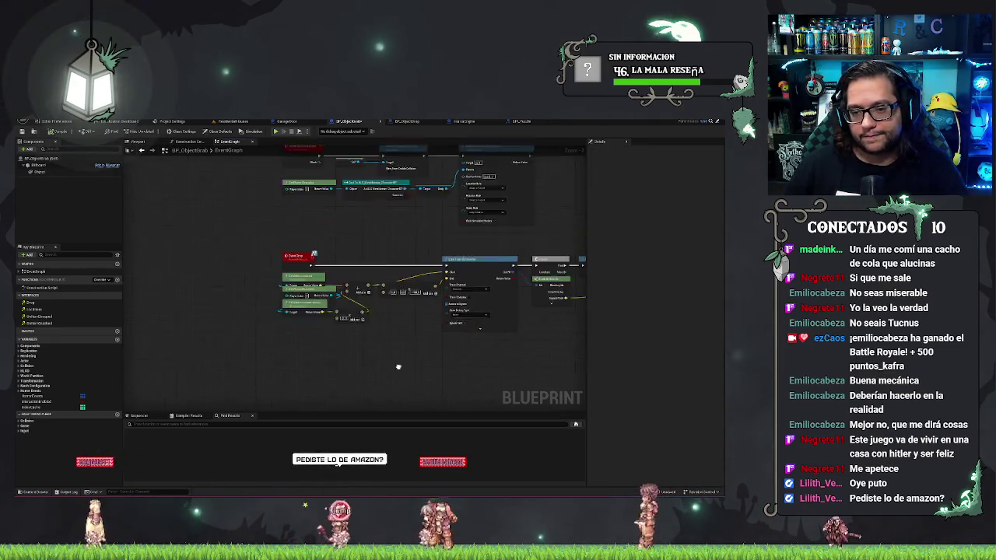
Step: Add an Audio component under the Object component, name it DropAudio, and view its Details
{"action": "left_click", "coordinate": [47, 171]}
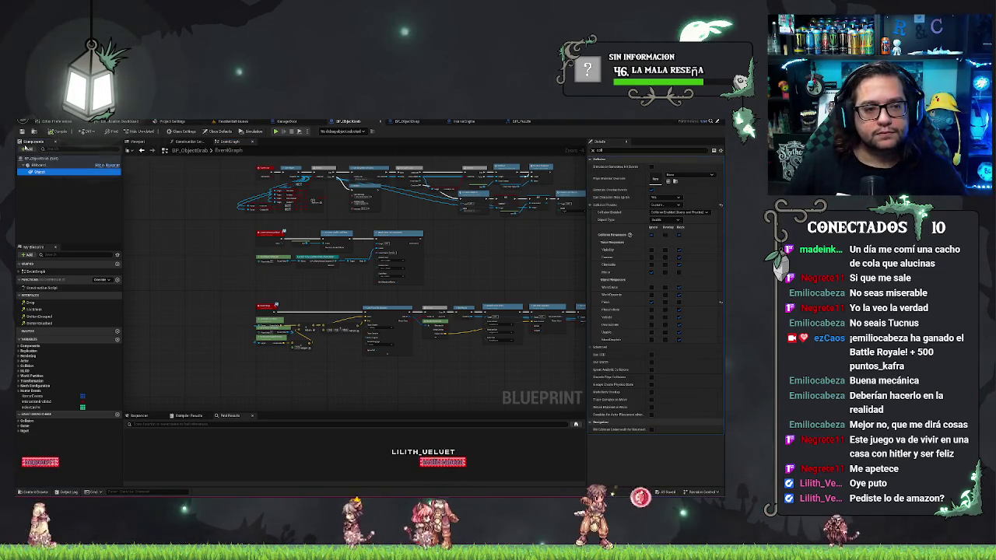
{"action": "left_click", "coordinate": [24, 149]}
{"action": "type", "text": "box"}
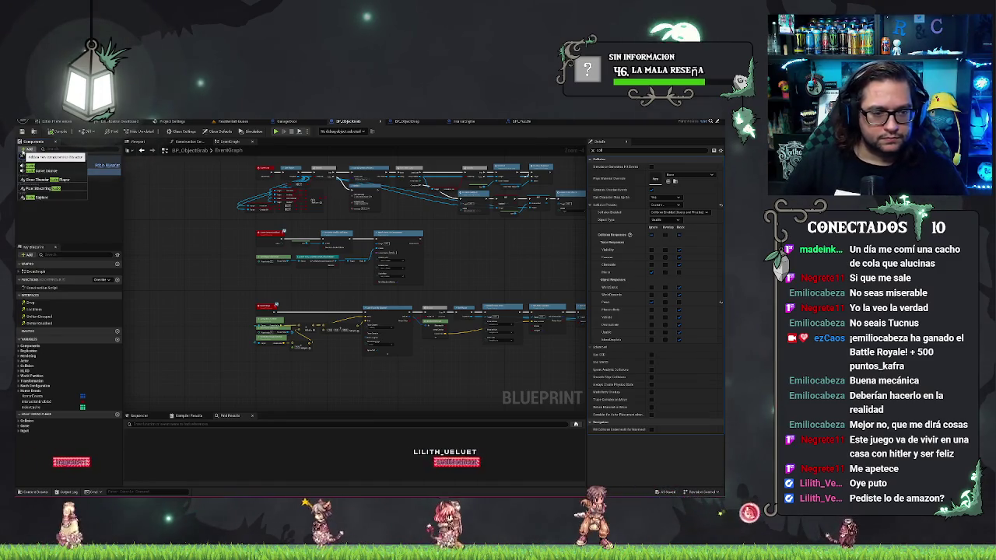
{"action": "left_click", "coordinate": [32, 170]}
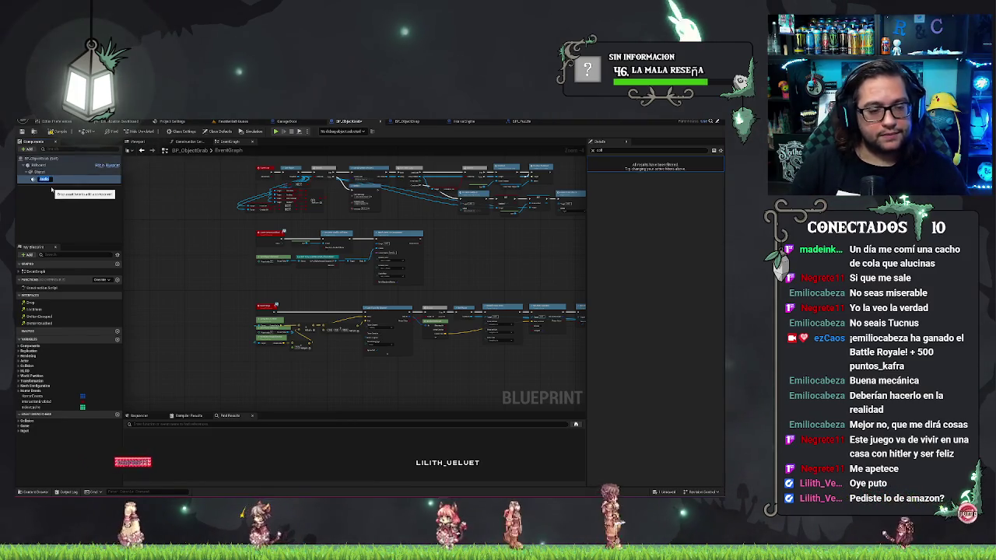
{"action": "type", "text": "BoxAudio"}
{"action": "key", "text": "Return"}
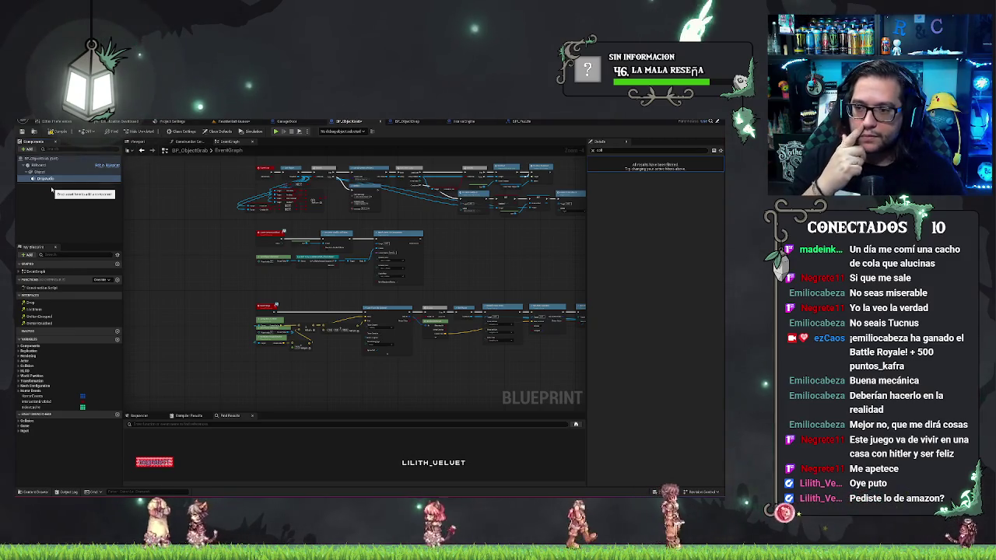
{"action": "left_click", "coordinate": [46, 178]}
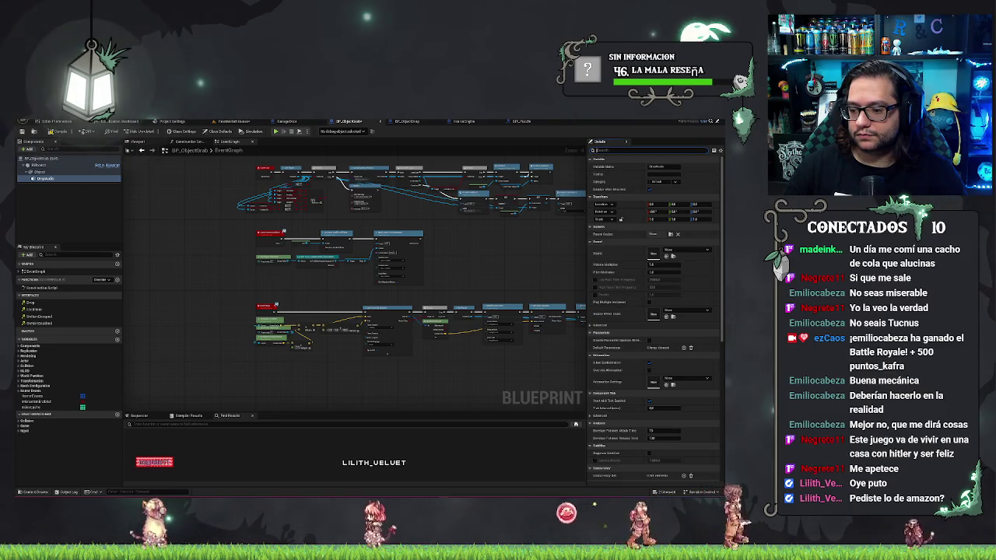
{"action": "type", "text": "edit"}
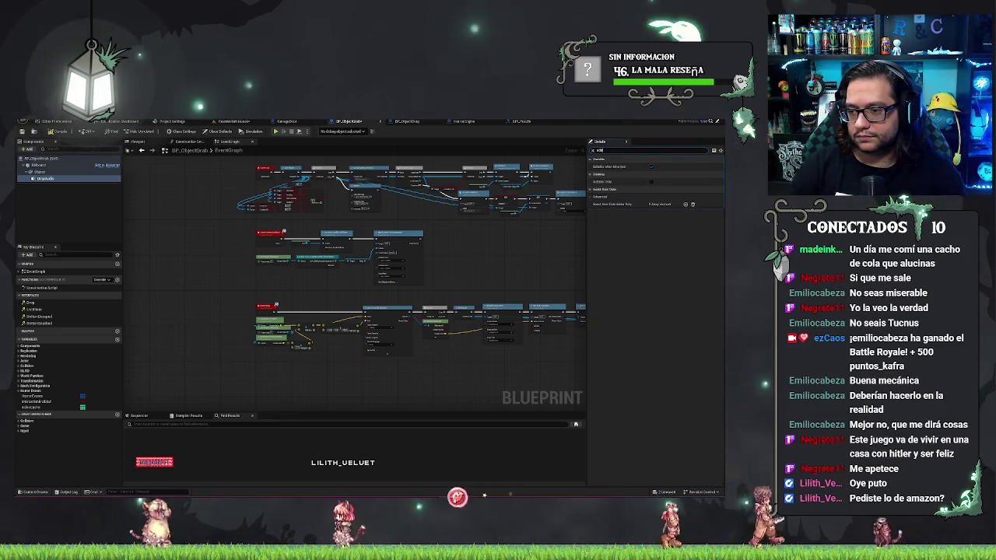
{"action": "key", "text": "BackSpace"}
{"action": "key", "text": "BackSpace"}
{"action": "key", "text": "BackSpace"}
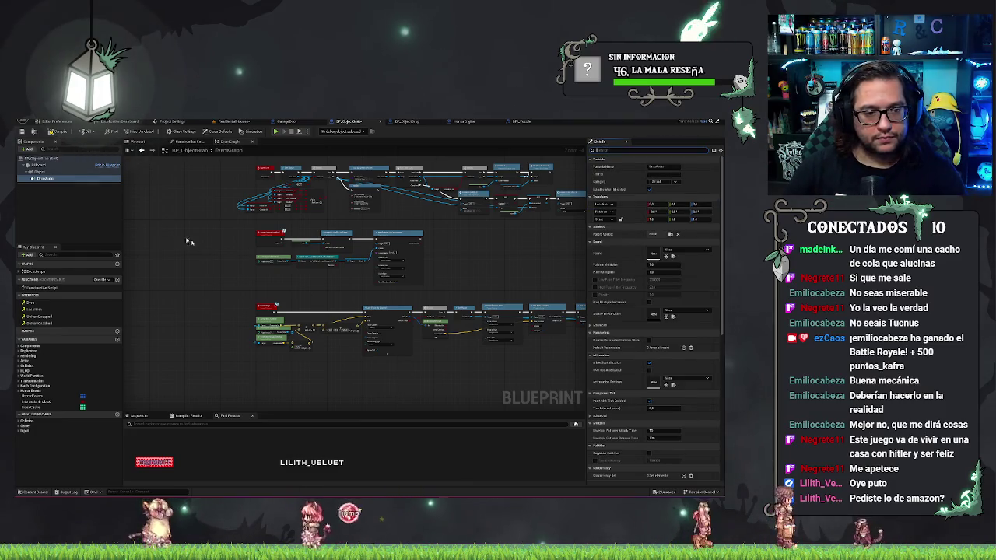
Step: Place DropAudio reference nodes in the construction script graph
{"action": "left_click", "coordinate": [191, 142]}
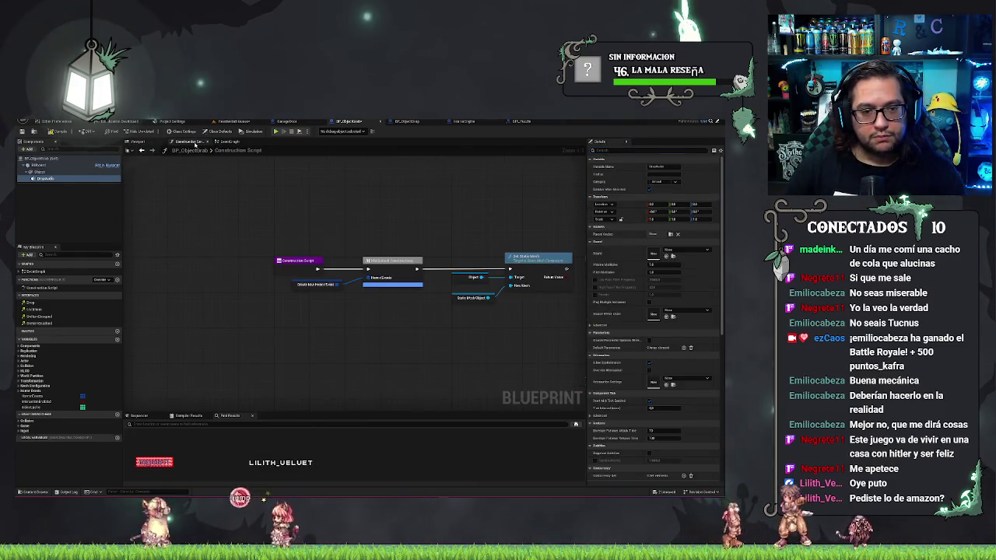
{"action": "mouse_move", "coordinate": [48, 178]}
{"action": "left_mouse_down"}
{"action": "mouse_move", "coordinate": [195, 258]}
{"action": "mouse_move", "coordinate": [399, 261]}
{"action": "left_mouse_up"}
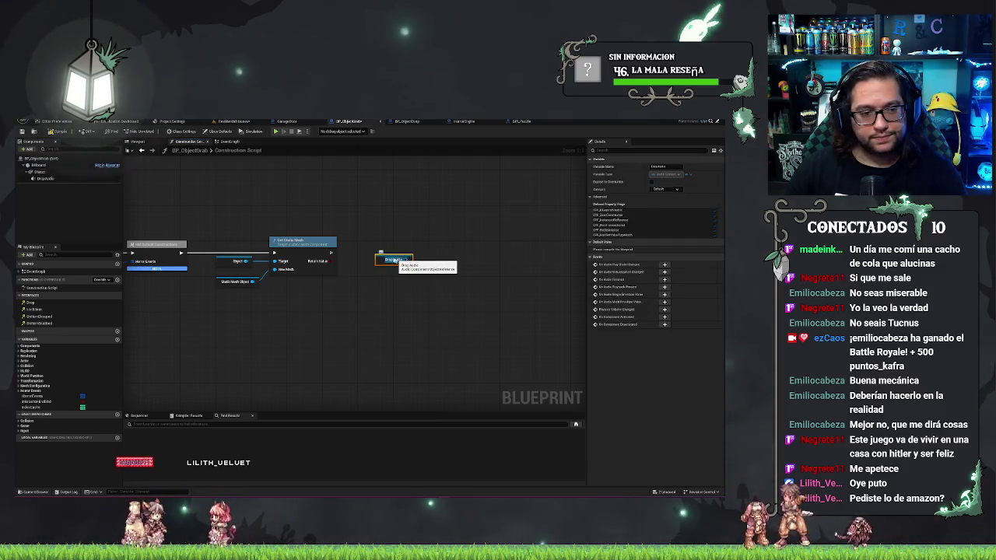
{"action": "left_click", "coordinate": [47, 179]}
{"action": "left_click_drag", "start_coordinate": [440, 350], "coordinate": [437, 305]}
{"action": "left_click_drag", "start_coordinate": [379, 260], "coordinate": [369, 308]}
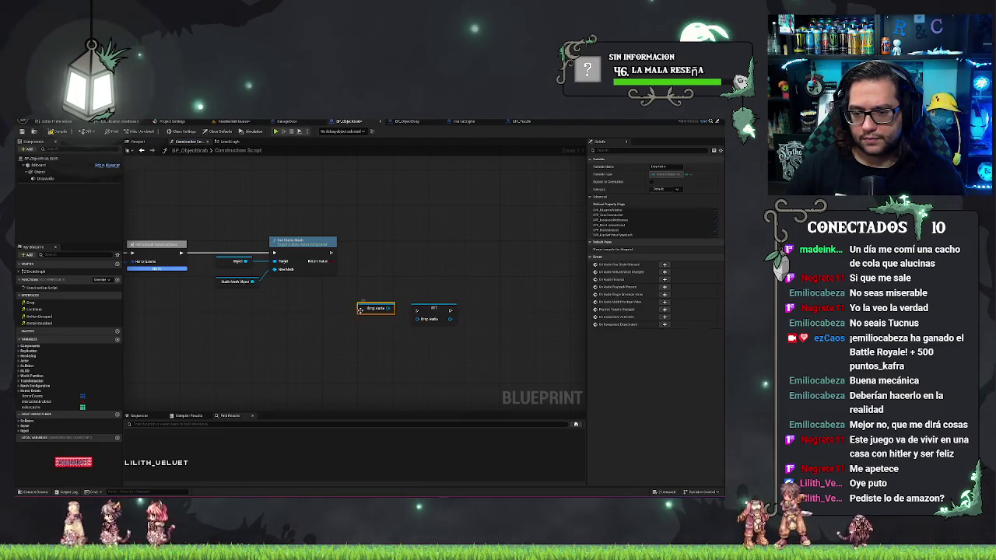
{"action": "left_click", "coordinate": [47, 179]}
{"action": "left_click", "coordinate": [672, 255]}
Step: Add a Play node driven by the DropAudio component, found by searching 'play'
{"action": "left_click_drag", "start_coordinate": [450, 319], "coordinate": [403, 333]}
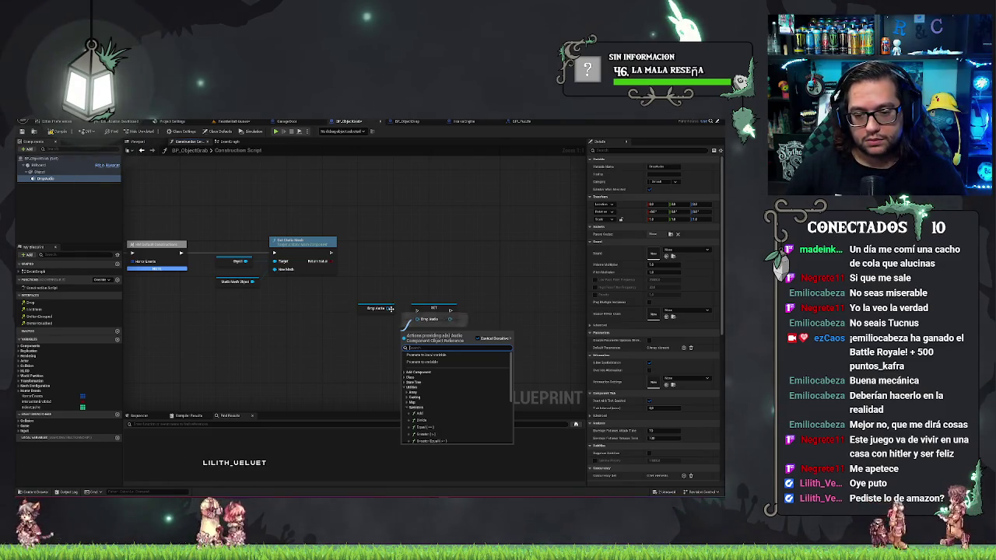
{"action": "left_click_drag", "start_coordinate": [390, 308], "coordinate": [383, 351]}
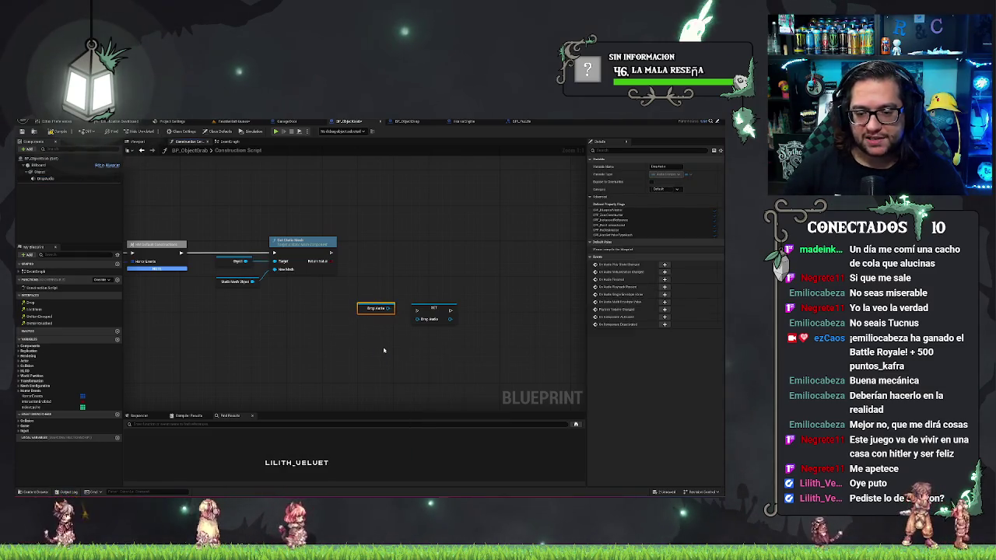
{"action": "left_click_drag", "start_coordinate": [389, 309], "coordinate": [394, 274]}
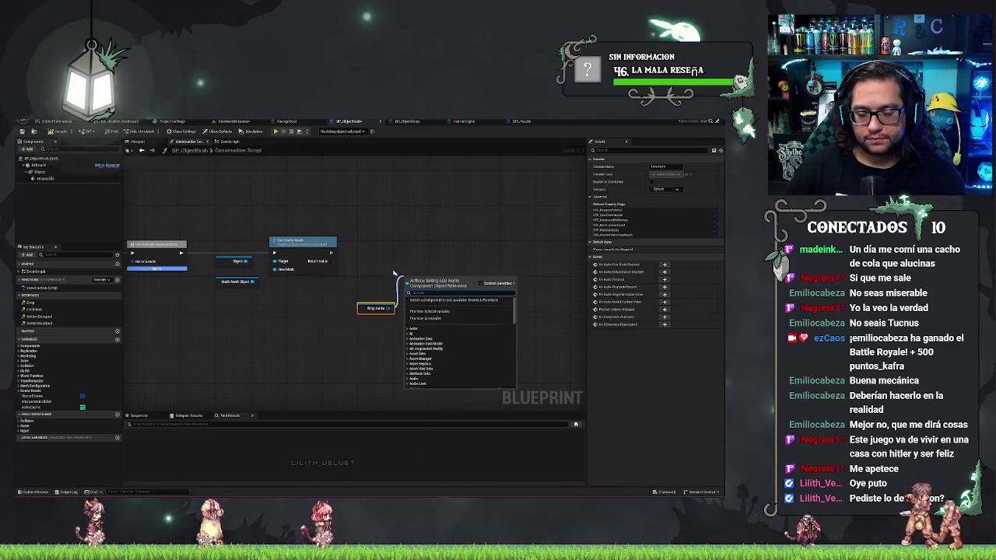
{"action": "right_click", "coordinate": [383, 262]}
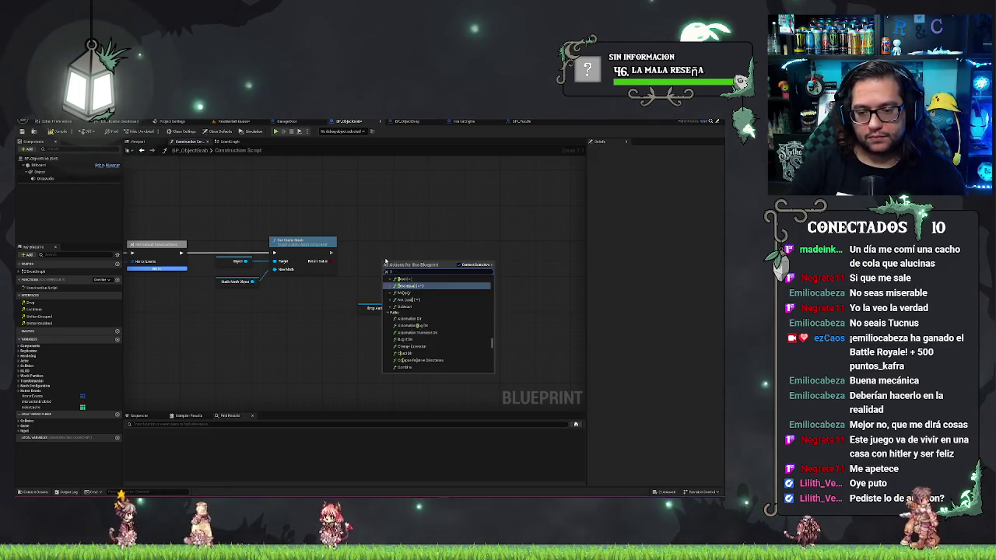
{"action": "type", "text": "pl"}
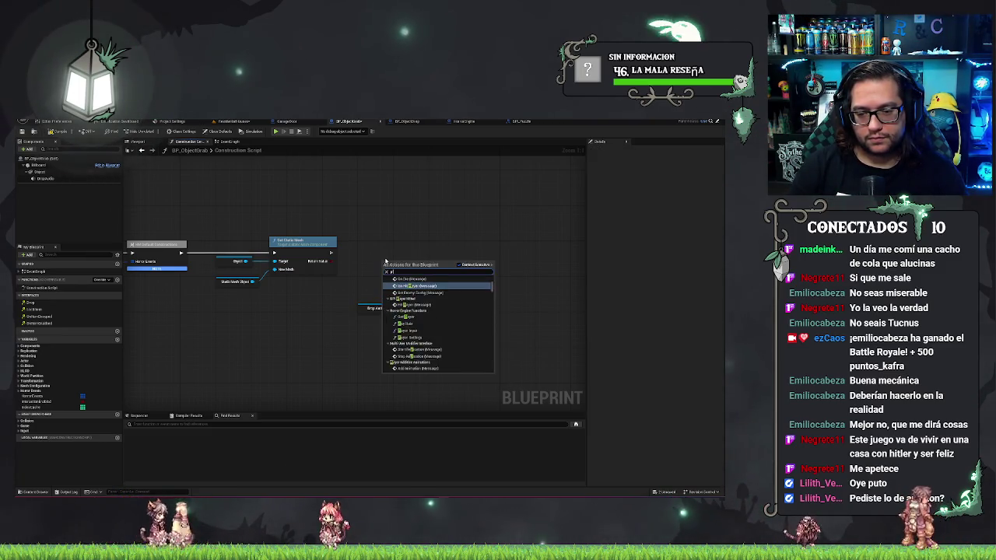
{"action": "type", "text": "ay"}
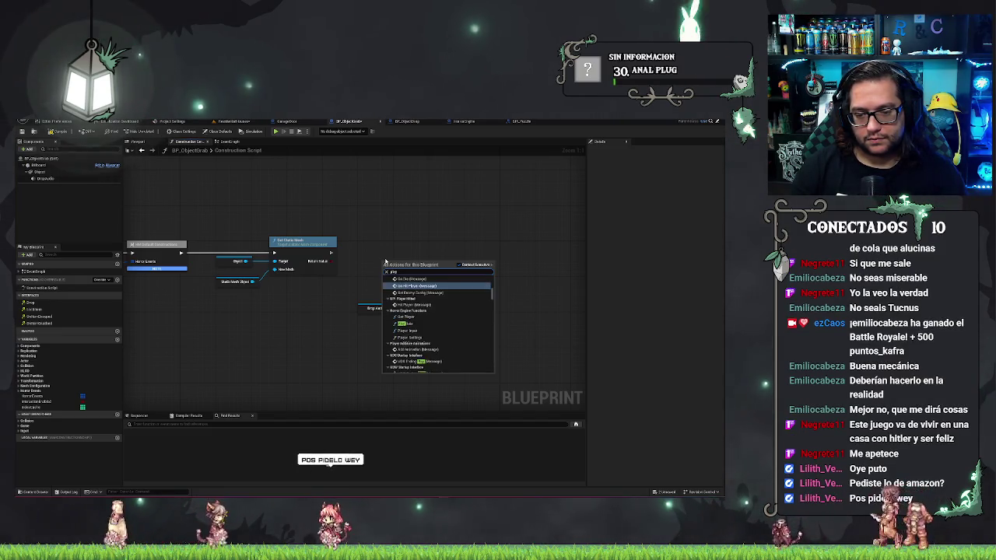
{"action": "key", "text": "Escape"}
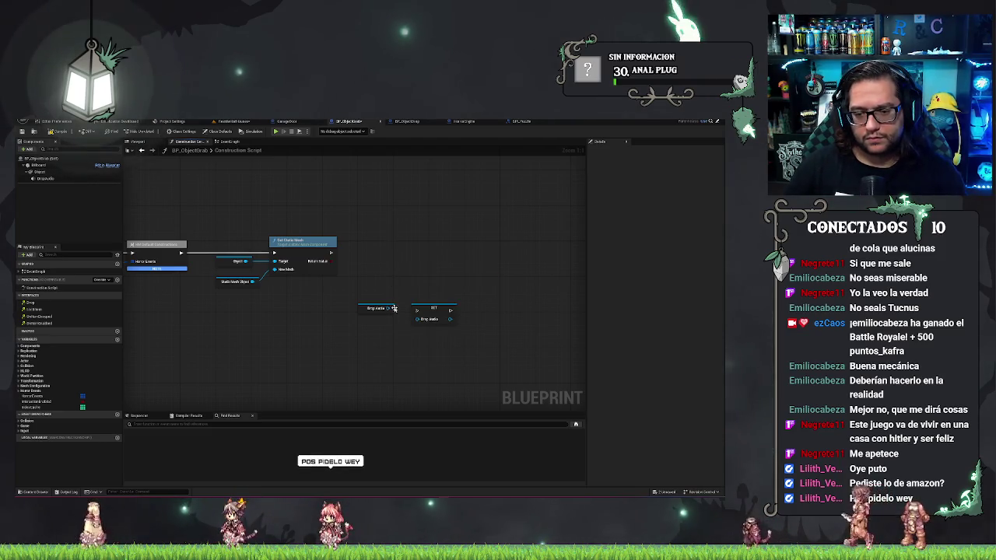
{"action": "left_click_drag", "start_coordinate": [387, 308], "coordinate": [410, 267]}
{"action": "type", "text": "play"}
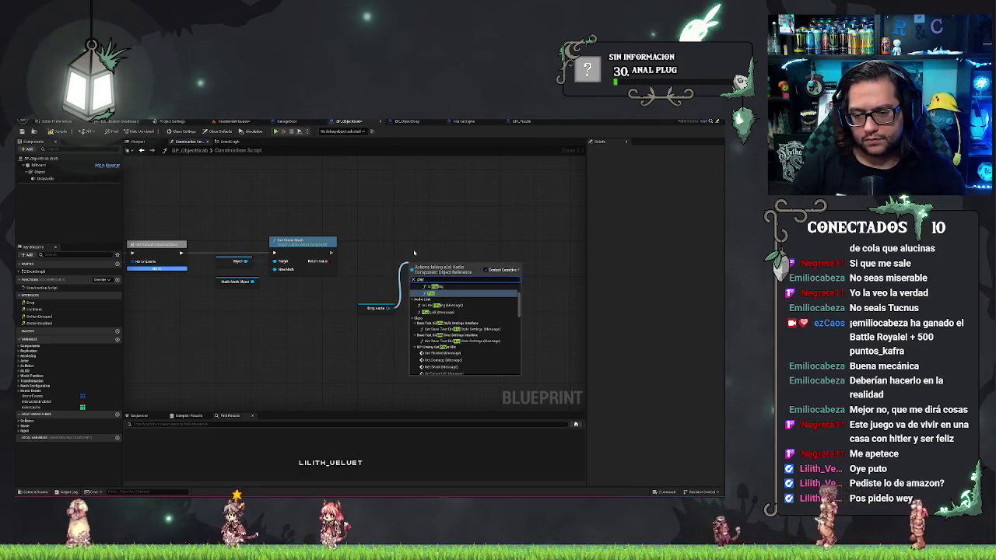
{"action": "key", "text": "Return"}
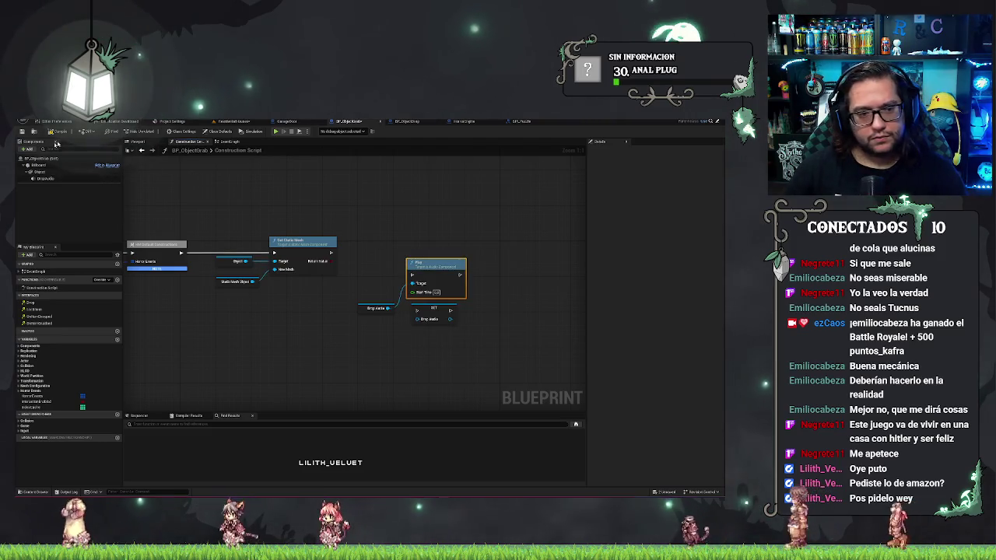
Step: Focus the 3D preview on DropAudio and save the map and blueprint with Ctrl+S
{"action": "left_click", "coordinate": [46, 178]}
{"action": "left_click", "coordinate": [137, 142]}
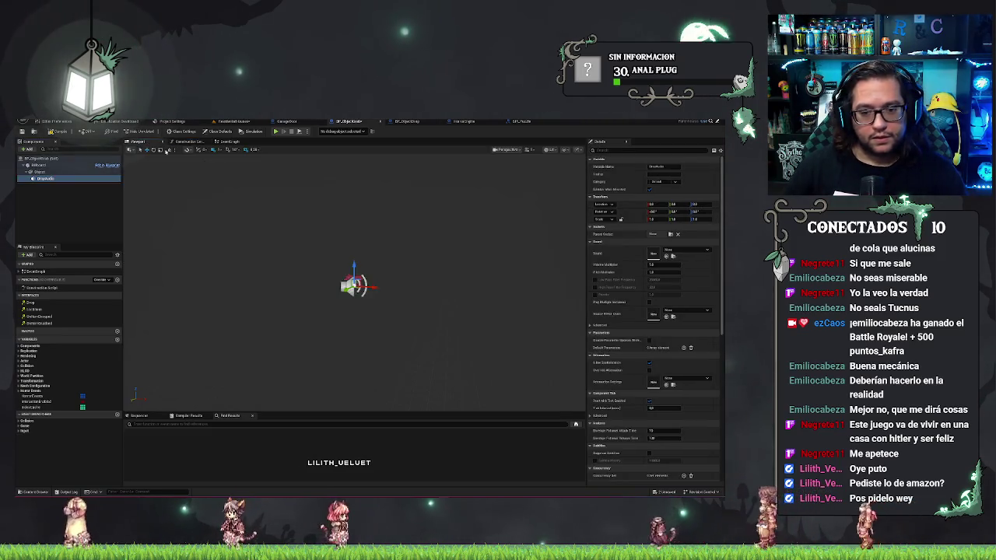
{"action": "double_click", "coordinate": [68, 177]}
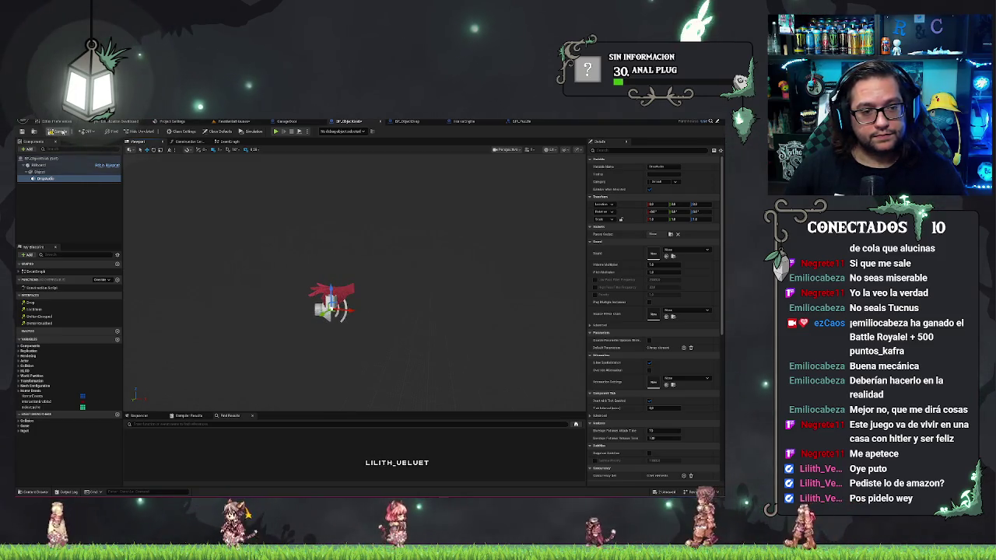
{"action": "key", "text": "ctrl+s"}
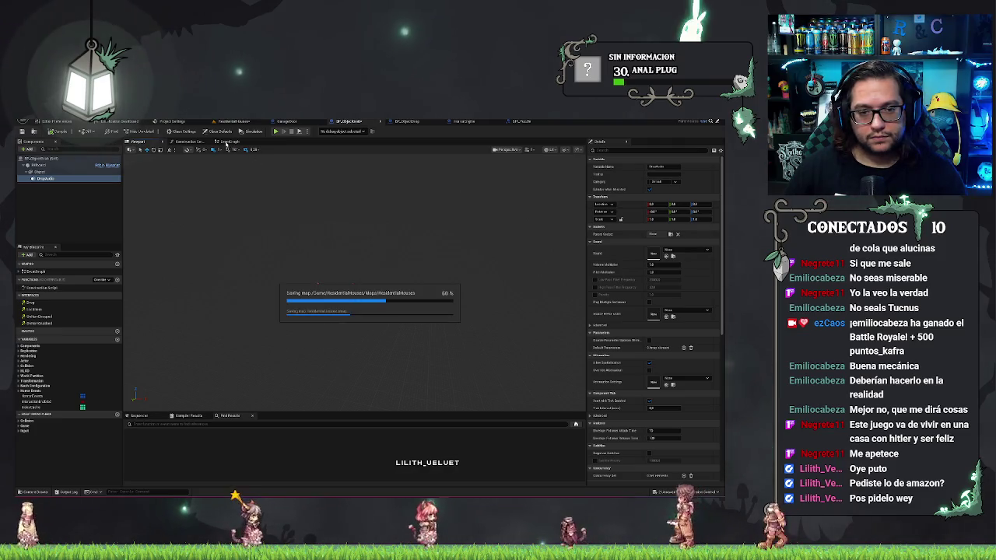
{"action": "left_click", "coordinate": [200, 143]}
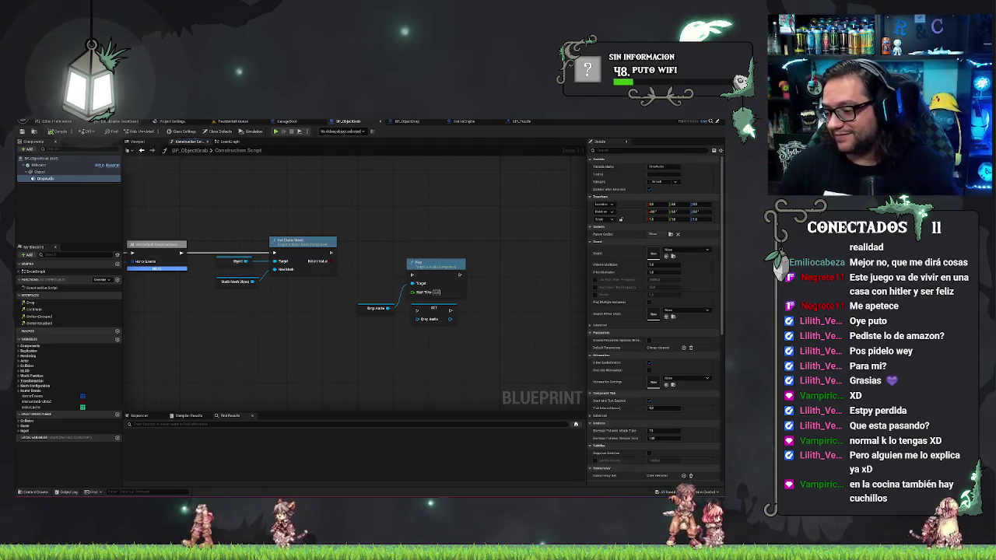
Step: Pan the BP_ObjectGrab construction script graph slightly to the right
{"action": "left_click_drag", "start_coordinate": [451, 223], "coordinate": [486, 229]}
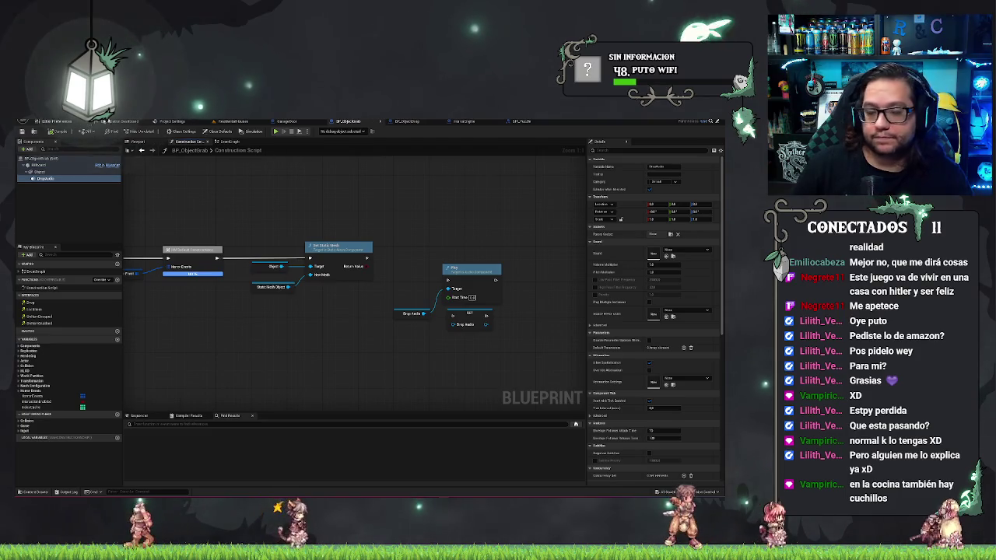
Step: Fly to the wood-floored room in ResidentialHouses and Play From Here on the floor
{"action": "left_click", "coordinate": [215, 125]}
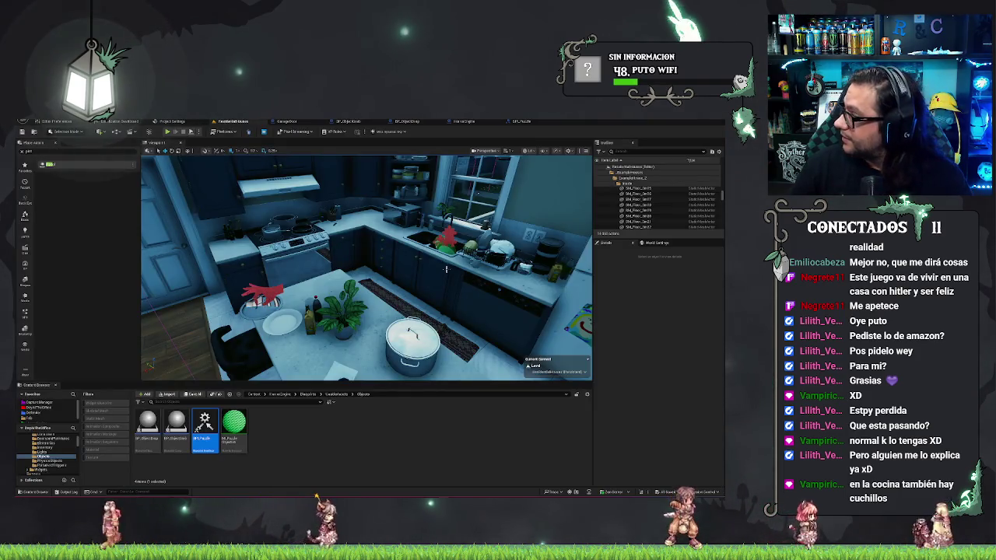
{"action": "mouse_move", "coordinate": [366, 265]}
{"action": "left_mouse_down"}
{"action": "mouse_move", "coordinate": [366, 249]}
{"action": "mouse_move", "coordinate": [389, 233]}
{"action": "mouse_move", "coordinate": [383, 311]}
{"action": "left_mouse_up"}
{"action": "right_click", "coordinate": [382, 311]}
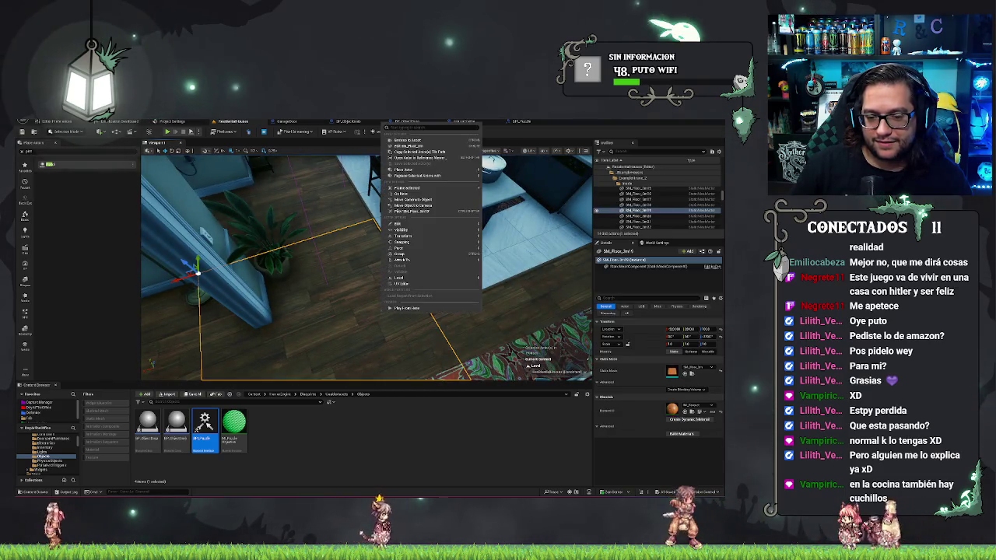
{"action": "left_click", "coordinate": [422, 309]}
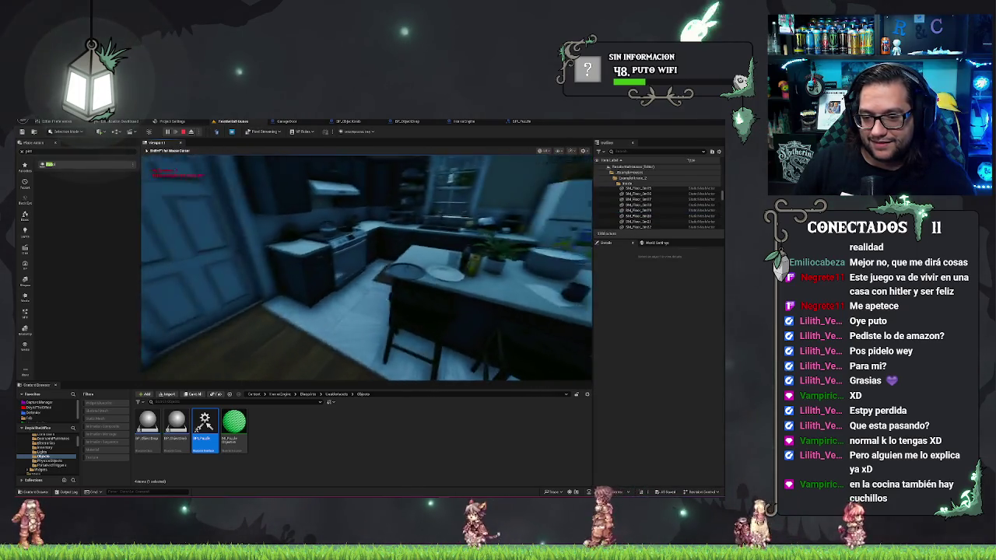
{"action": "key", "text": "w"}
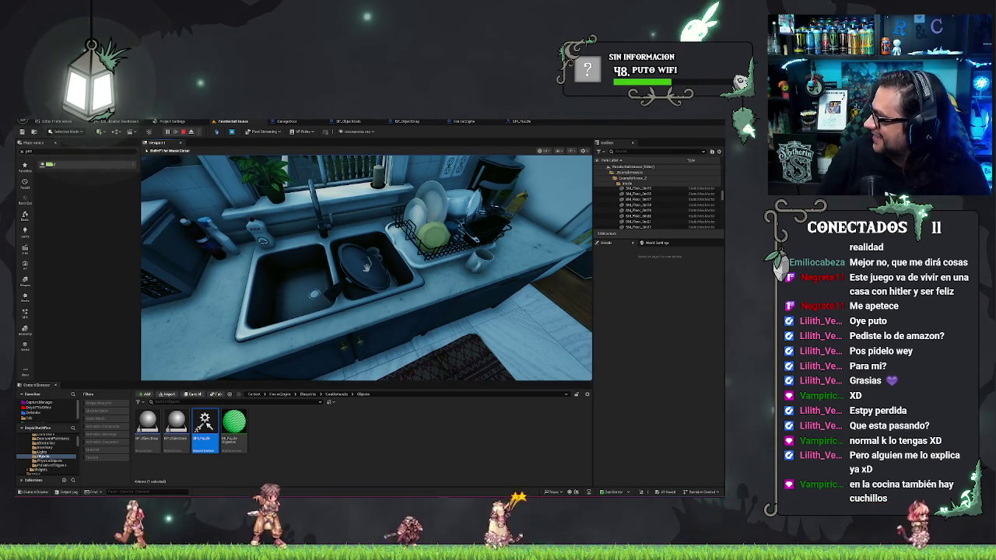
Step: Grab the sink pan, walk through the hallway up the stairs, then stop play with Esc
{"action": "left_click", "coordinate": [366, 267]}
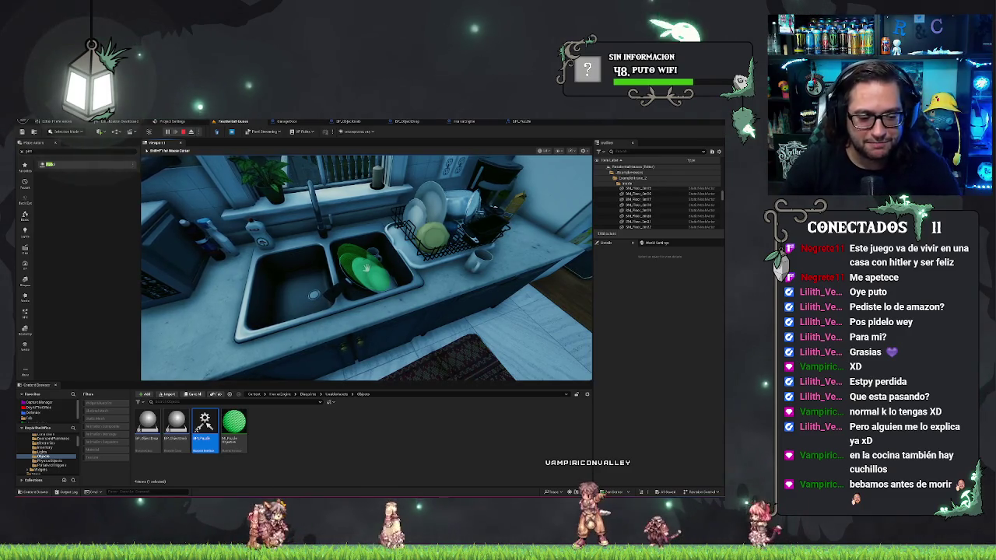
{"action": "key", "text": "a"}
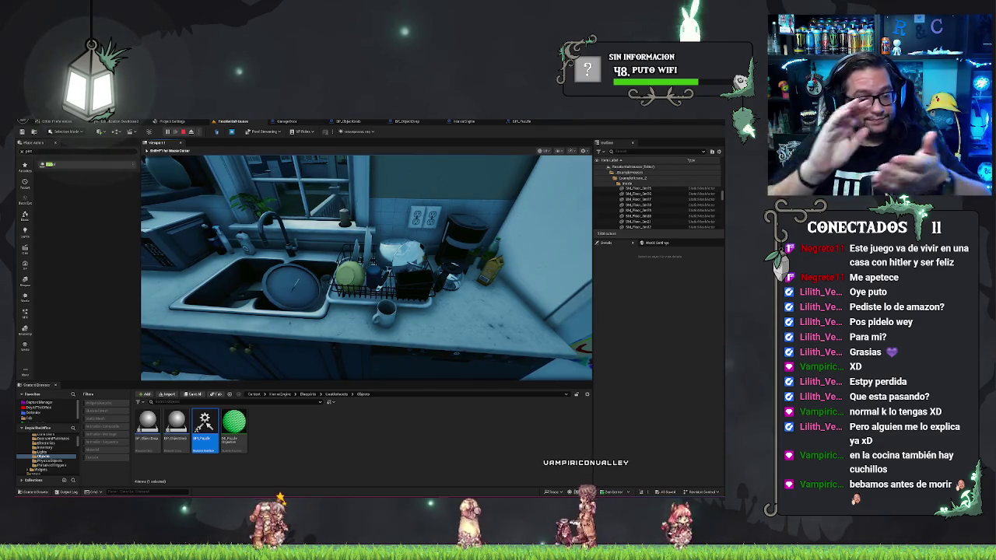
{"action": "key", "text": "d"}
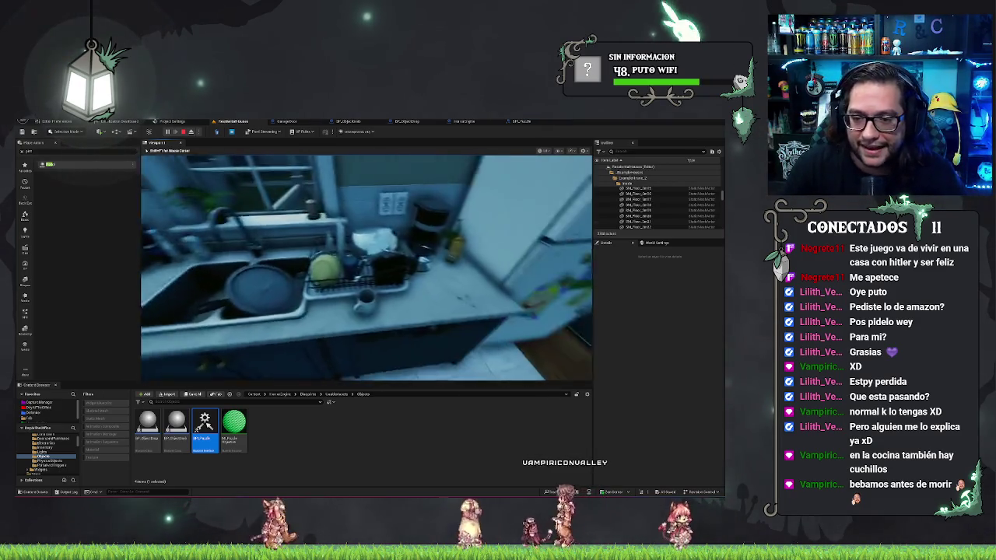
{"action": "mouse_move", "coordinate": [366, 265]}
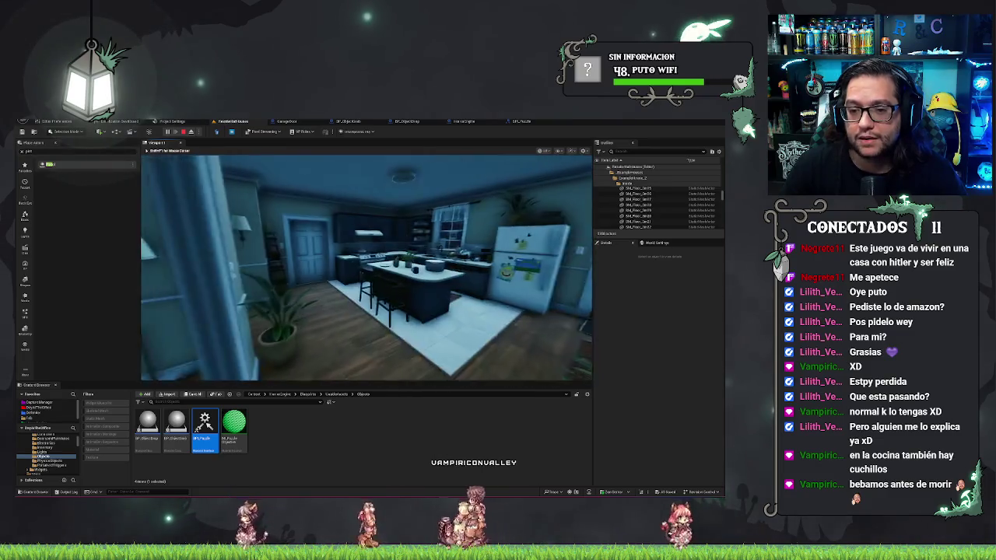
{"action": "key", "text": "w"}
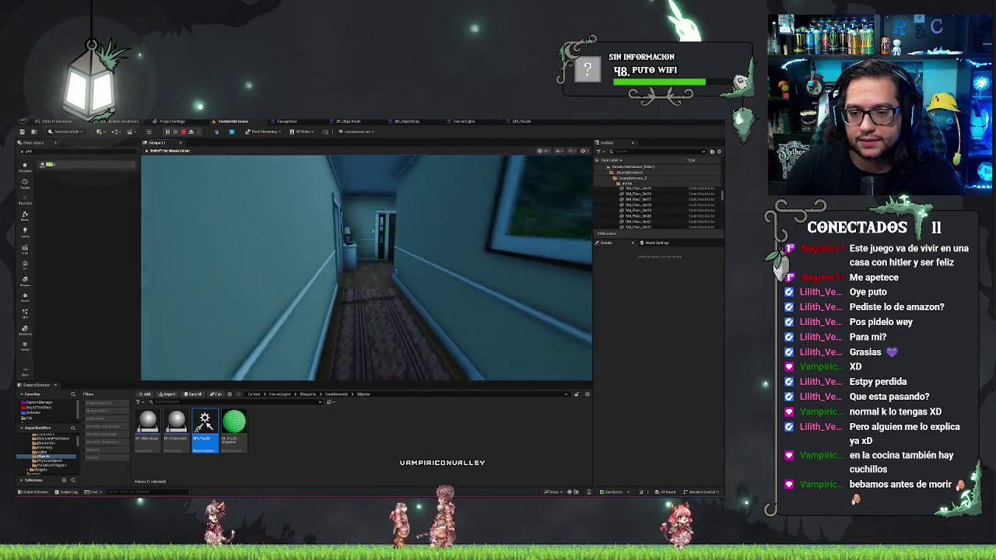
{"action": "key", "text": "w"}
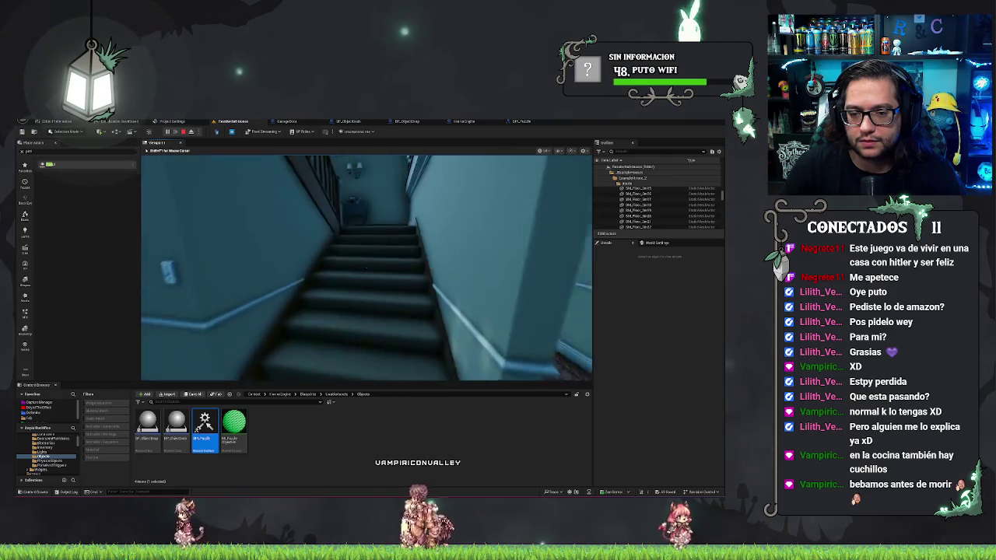
{"action": "key", "text": "Escape"}
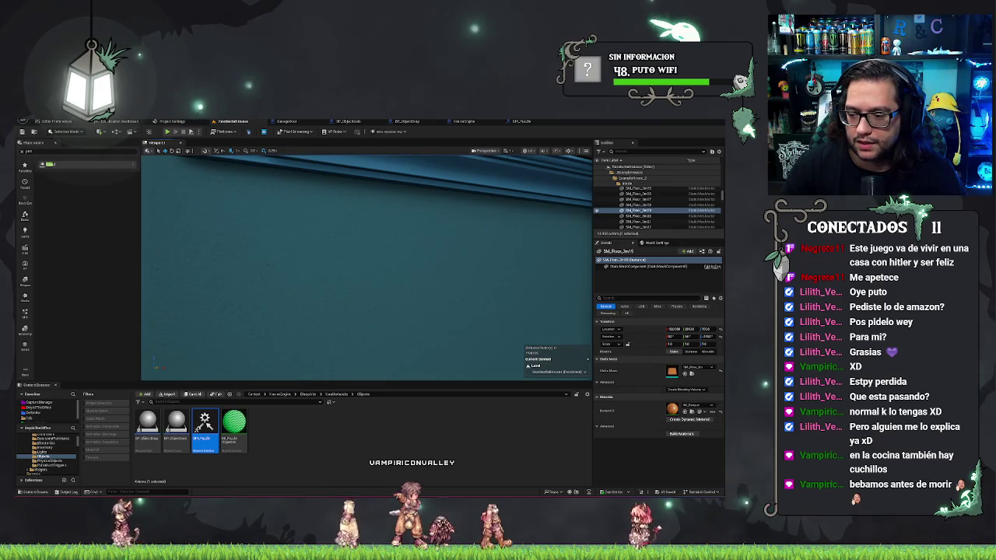
Step: Select BP_ObjectGrab2 on the kitchen island and BP_ObjectGrab3 to inspect their Details
{"action": "key", "text": "f"}
{"action": "key", "text": "w"}
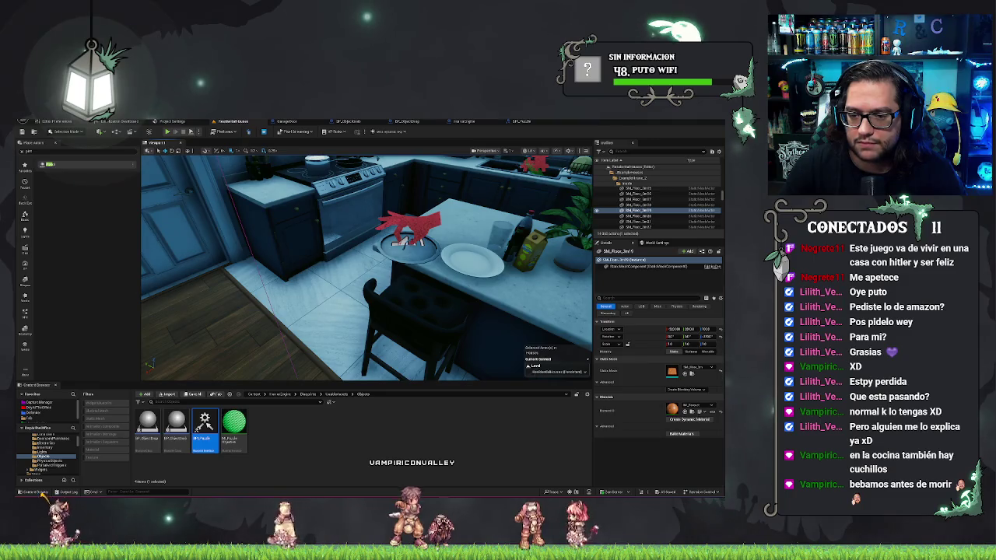
{"action": "left_click", "coordinate": [405, 238]}
{"action": "scroll", "coordinate": [684, 389], "scroll_direction": "down", "scroll_amount": 10}
{"action": "scroll", "coordinate": [685, 420], "scroll_direction": "up", "scroll_amount": 5}
{"action": "key", "text": "s"}
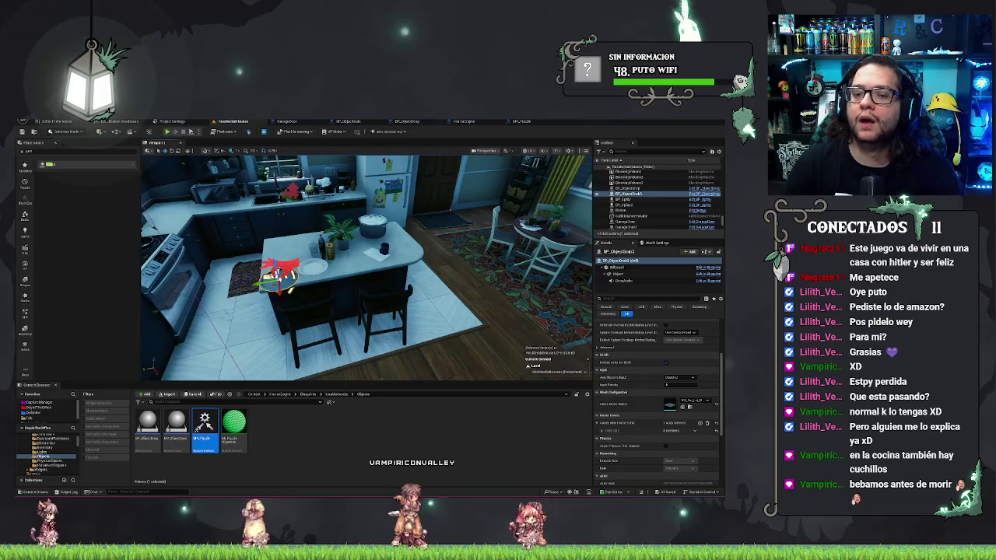
{"action": "scroll", "coordinate": [646, 380], "scroll_direction": "down", "scroll_amount": 5}
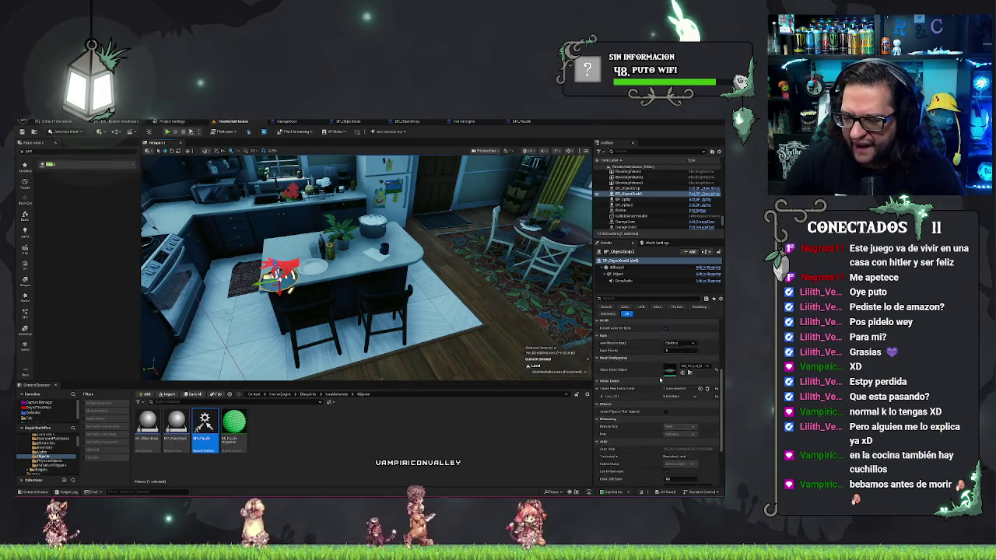
{"action": "scroll", "coordinate": [661, 379], "scroll_direction": "up", "scroll_amount": 5}
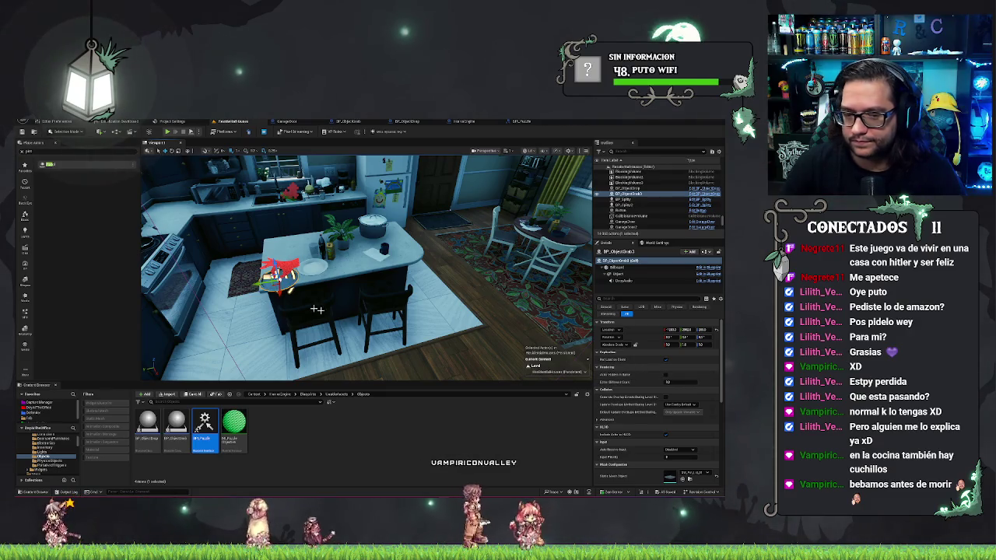
{"action": "left_click", "coordinate": [651, 195]}
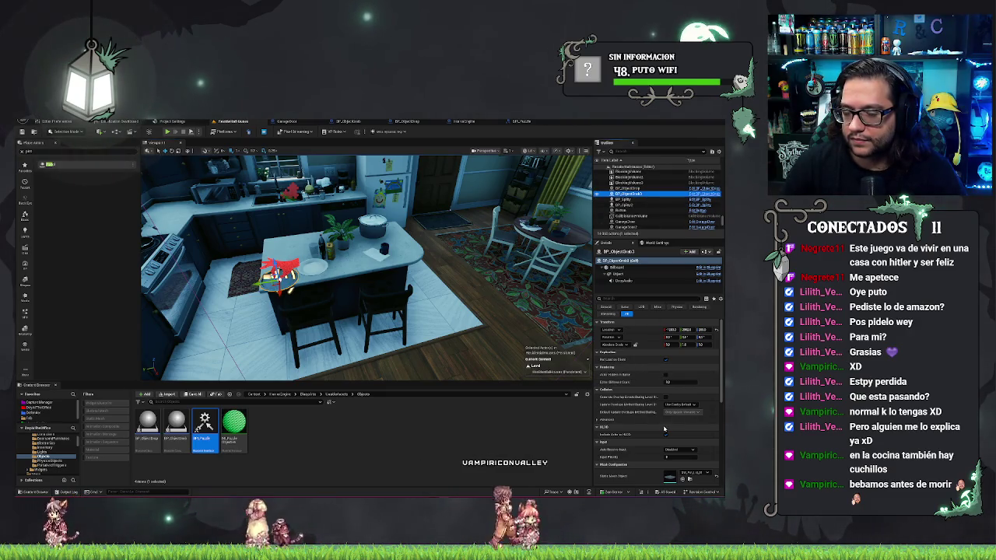
{"action": "scroll", "coordinate": [664, 429], "scroll_direction": "down", "scroll_amount": 10}
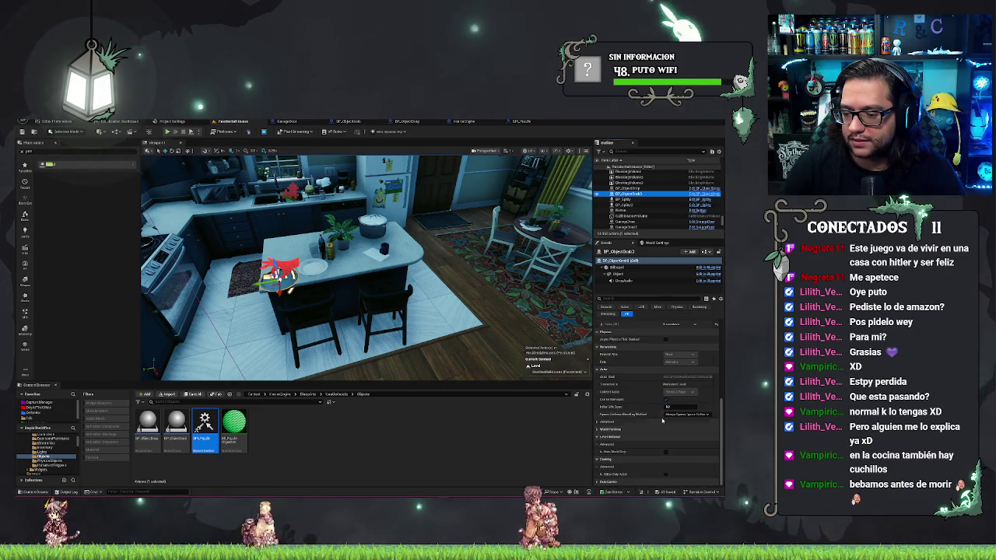
{"action": "scroll", "coordinate": [644, 428], "scroll_direction": "up", "scroll_amount": 5}
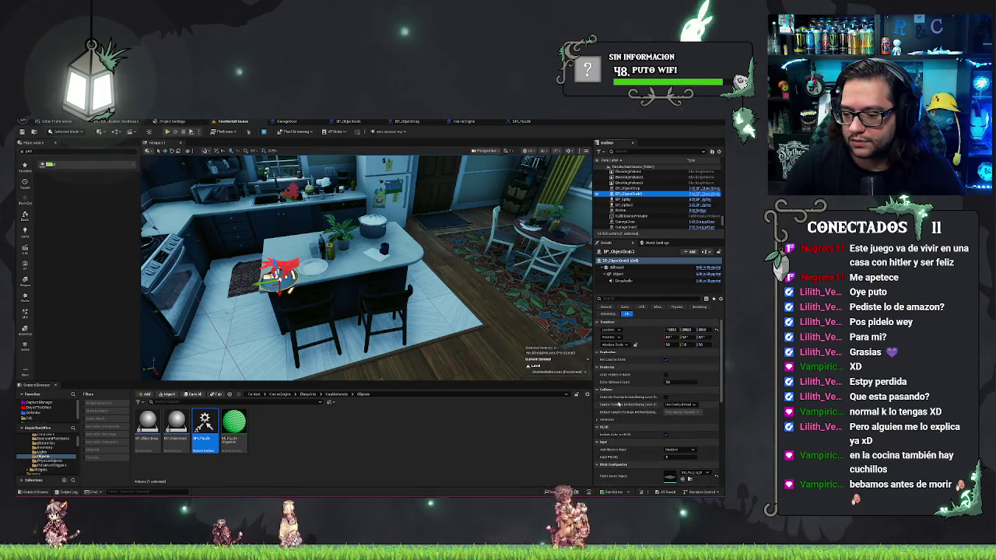
{"action": "scroll", "coordinate": [605, 443], "scroll_direction": "down", "scroll_amount": 1}
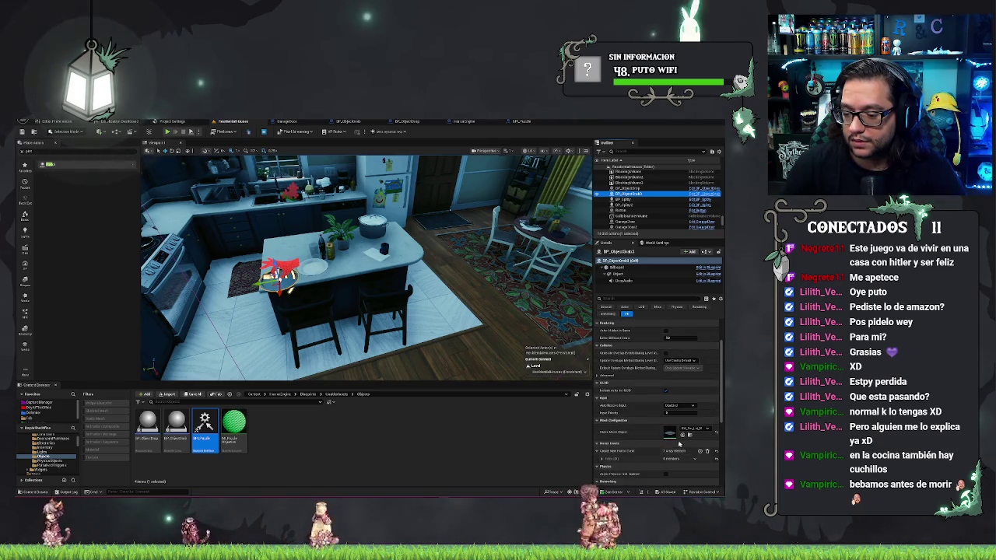
Step: Save the ResidentialHouses map and bring up the BP_ObjectDrop event graph
{"action": "key", "text": "ctrl+s"}
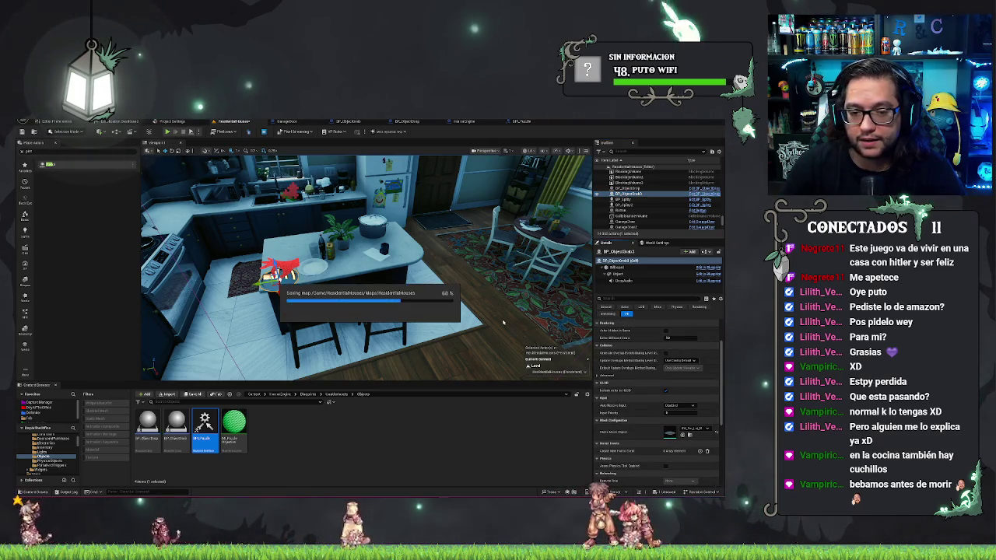
{"action": "left_click_drag", "start_coordinate": [455, 225], "coordinate": [494, 153]}
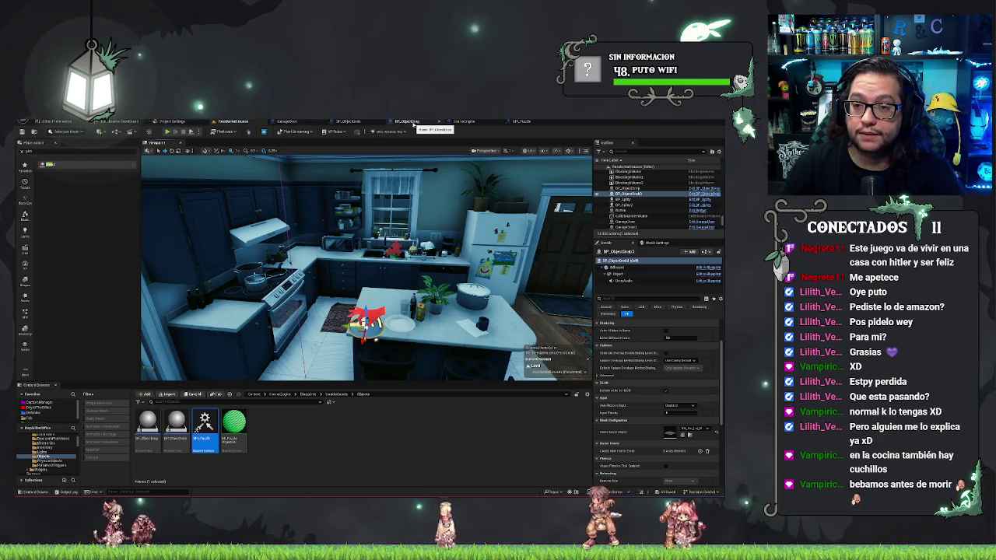
{"action": "left_click", "coordinate": [413, 125]}
{"action": "left_click", "coordinate": [350, 123]}
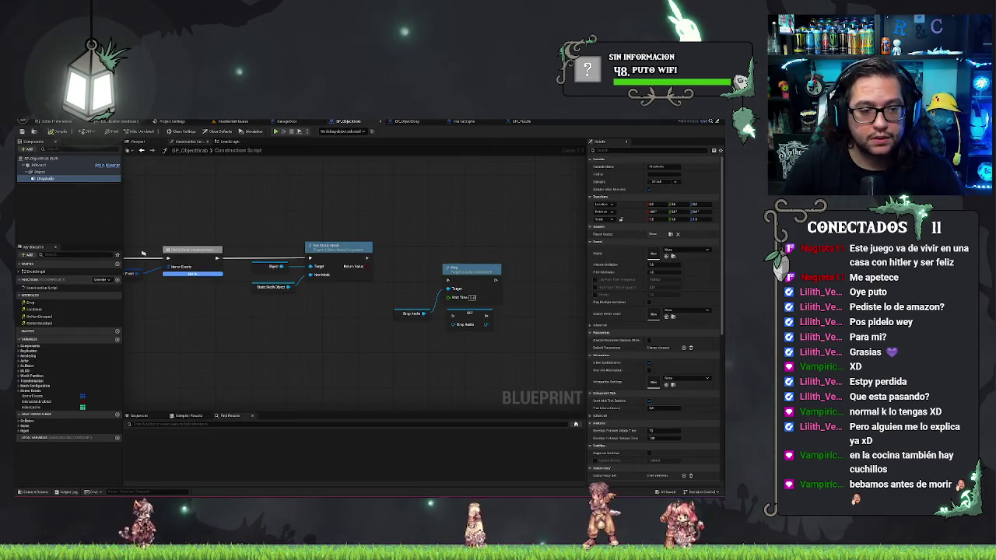
{"action": "left_click", "coordinate": [413, 125]}
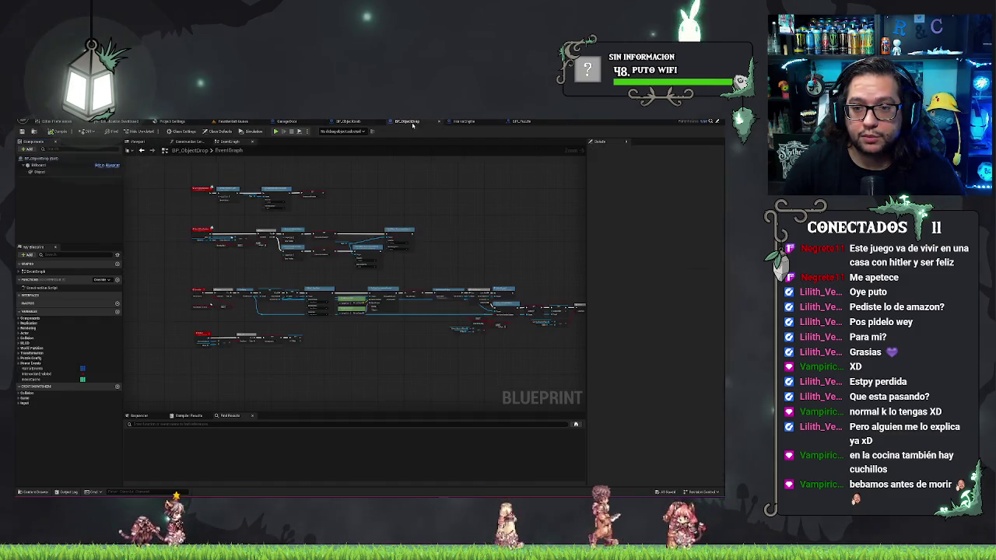
Step: Rename BP_ObjectGrab's audio component to GrabAudio
{"action": "left_click", "coordinate": [349, 122]}
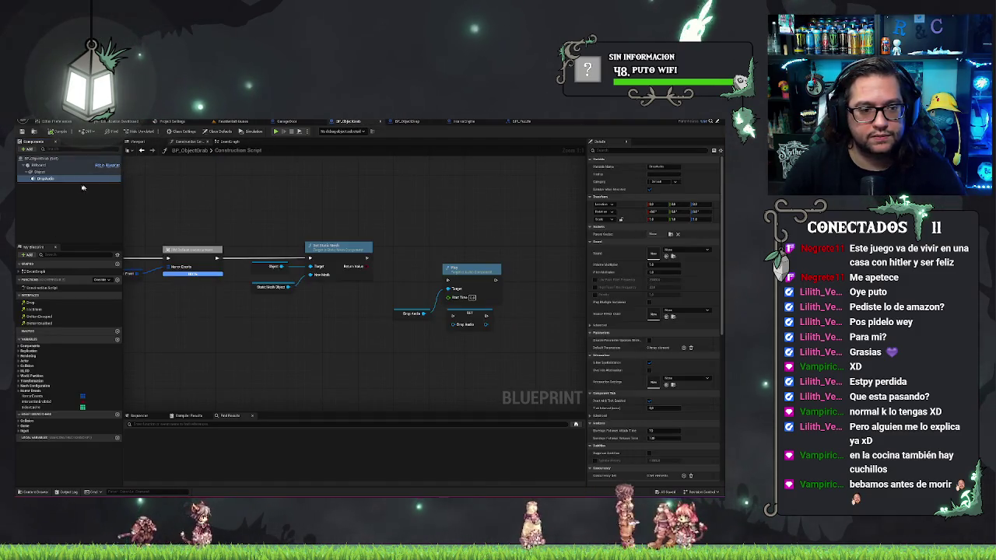
{"action": "left_click", "coordinate": [48, 179]}
{"action": "type", "text": "Grab"}
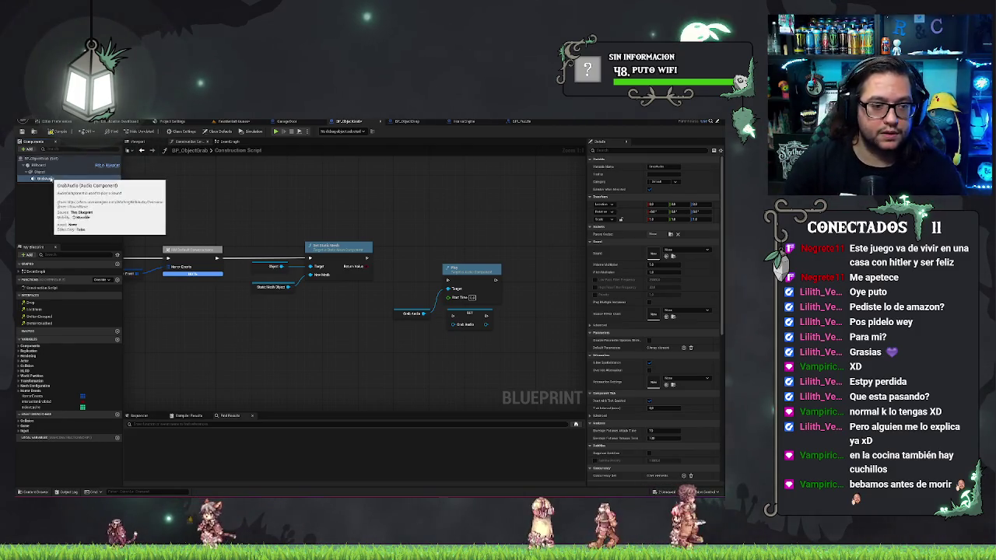
{"action": "key", "text": "Return"}
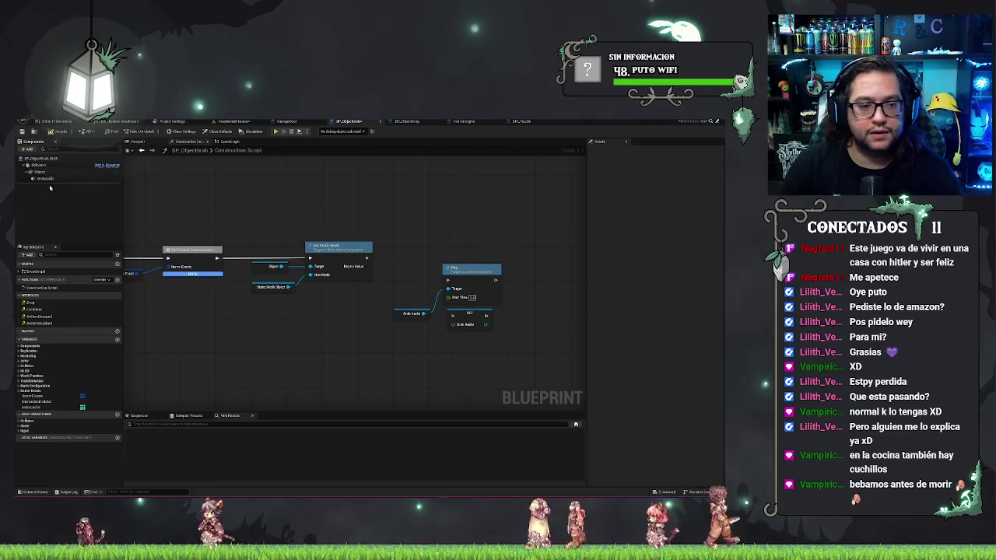
Step: Paste a copy of the audio component into BP_ObjectDrop and name it DropAudio
{"action": "left_click", "coordinate": [407, 121]}
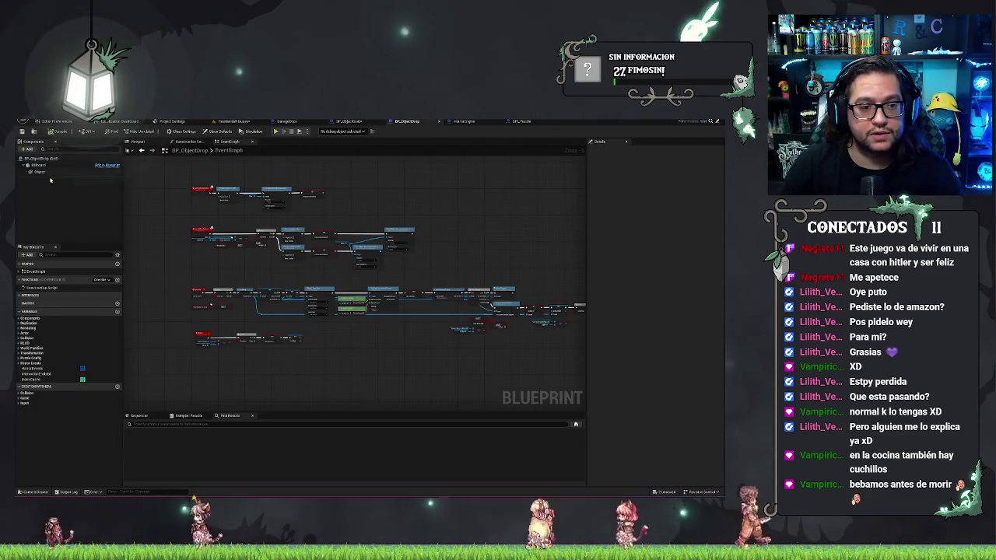
{"action": "key", "text": "ctrl+v"}
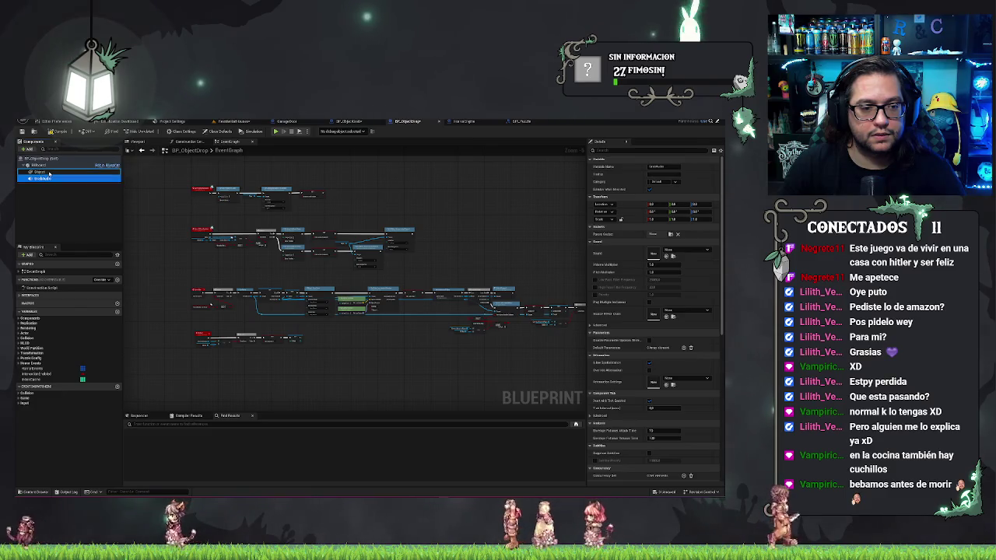
{"action": "left_click", "coordinate": [155, 143]}
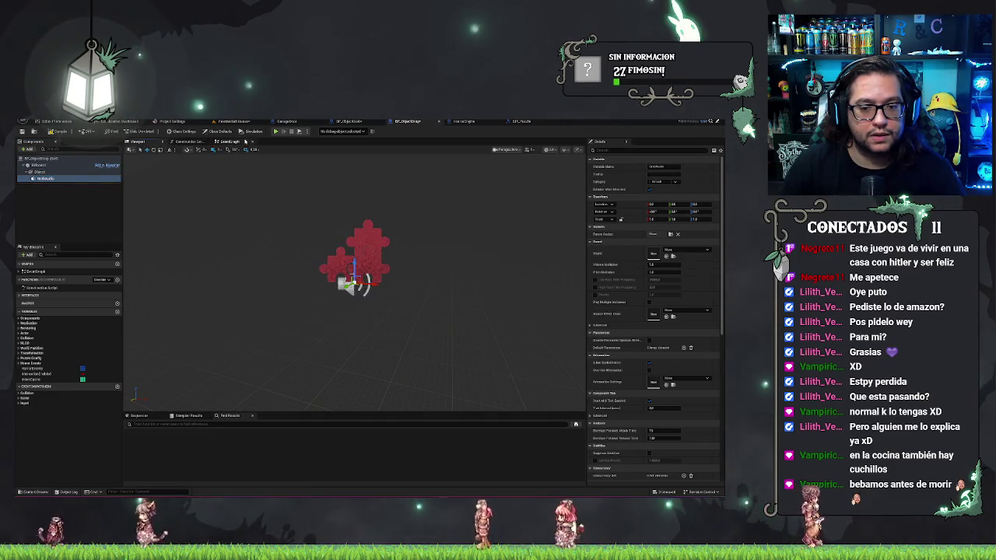
{"action": "left_click", "coordinate": [48, 179]}
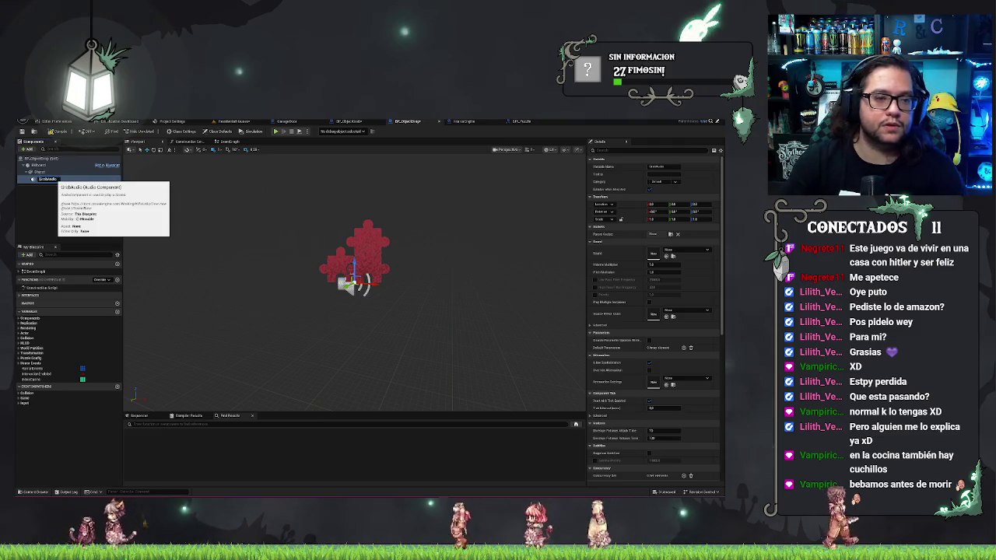
{"action": "type", "text": "DropAudio"}
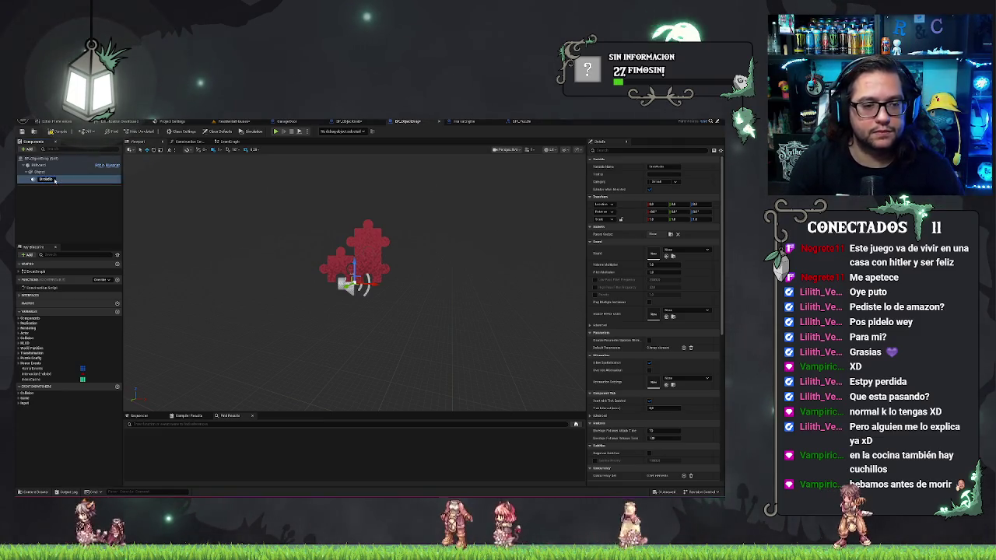
{"action": "key", "text": "Return"}
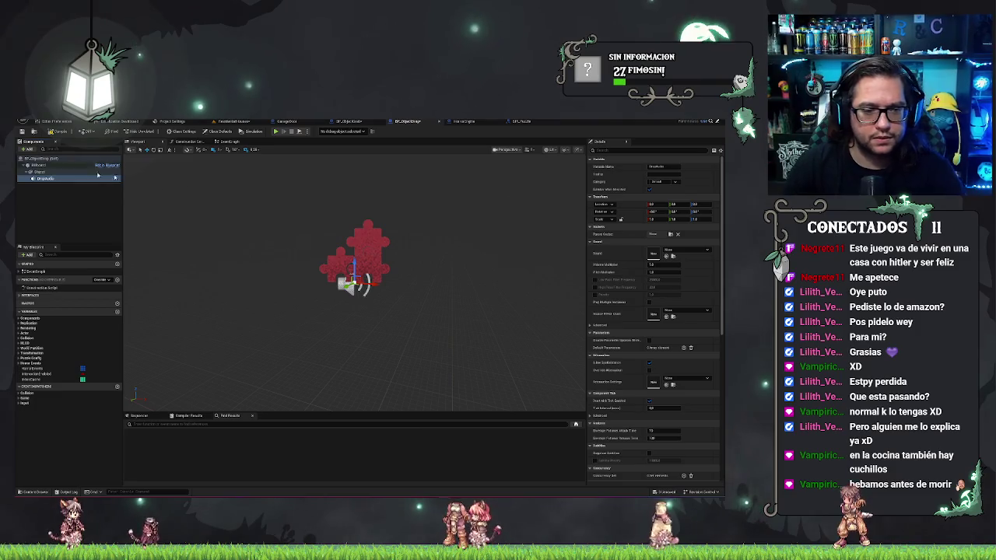
Step: Return to BP_ObjectGrab's construction script and save the project with Ctrl+S
{"action": "left_click", "coordinate": [232, 142]}
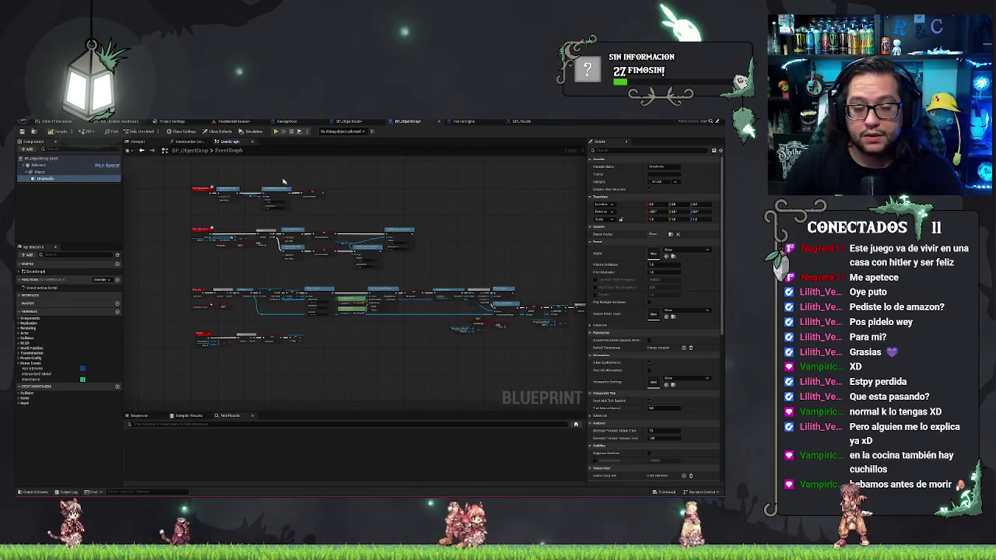
{"action": "scroll", "coordinate": [283, 181], "scroll_direction": "up", "scroll_amount": 2}
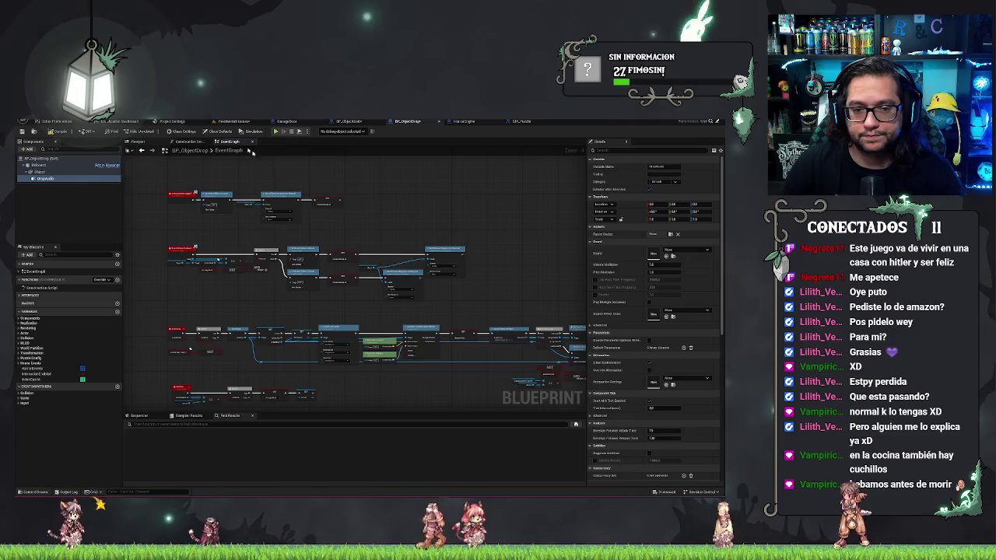
{"action": "left_click", "coordinate": [190, 142]}
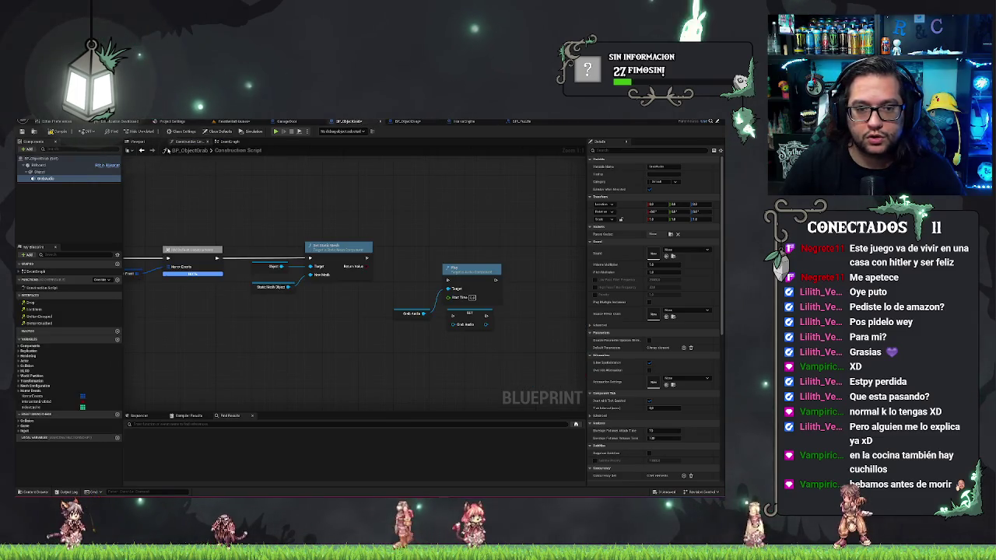
{"action": "key", "text": "ctrl+s"}
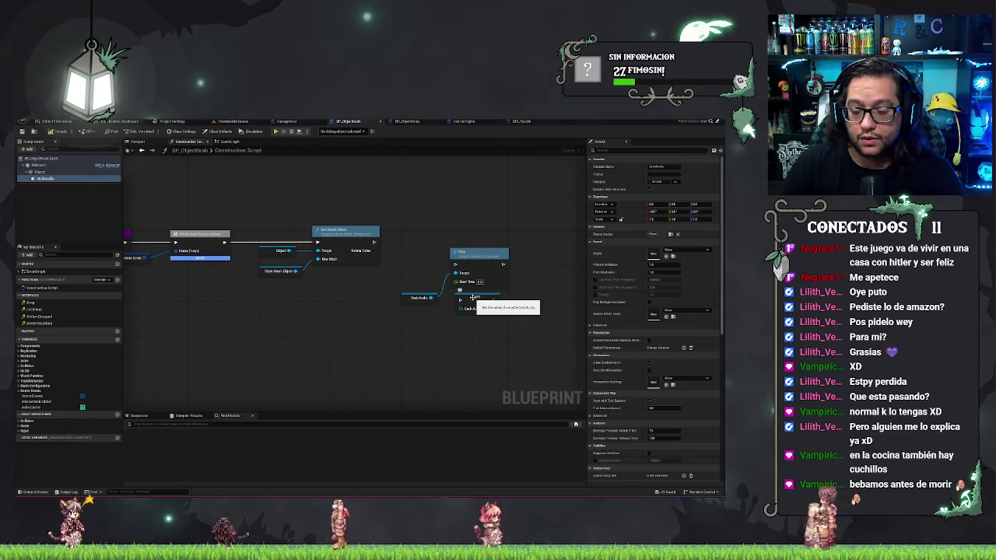
Step: Promote BP_ObjectGrab's audio component pin to a Grab Audio variable
{"action": "left_click_drag", "start_coordinate": [473, 309], "coordinate": [430, 340]}
{"action": "left_click", "coordinate": [460, 362]}
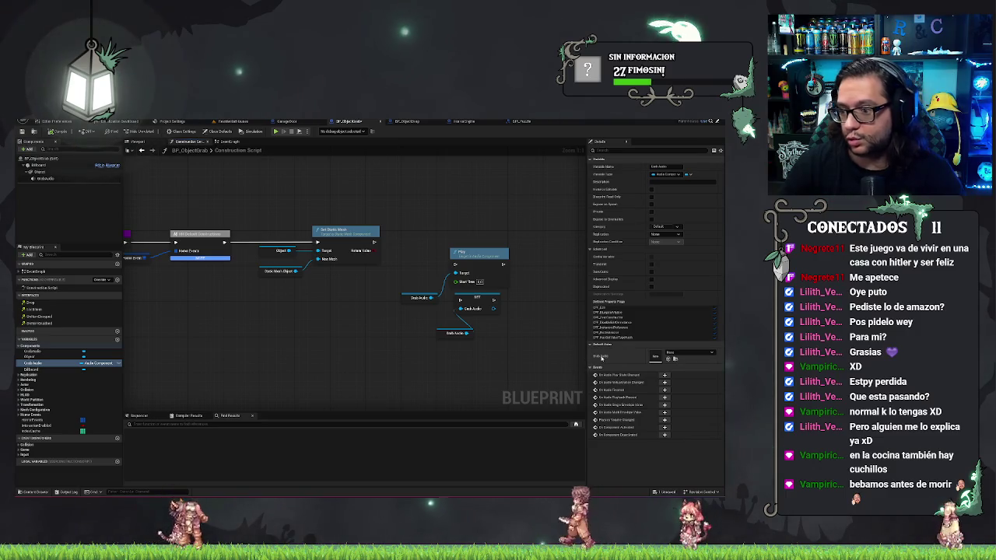
{"action": "mouse_move", "coordinate": [427, 351]}
{"action": "left_mouse_down"}
{"action": "mouse_move", "coordinate": [404, 320]}
{"action": "mouse_move", "coordinate": [419, 337]}
{"action": "left_mouse_up"}
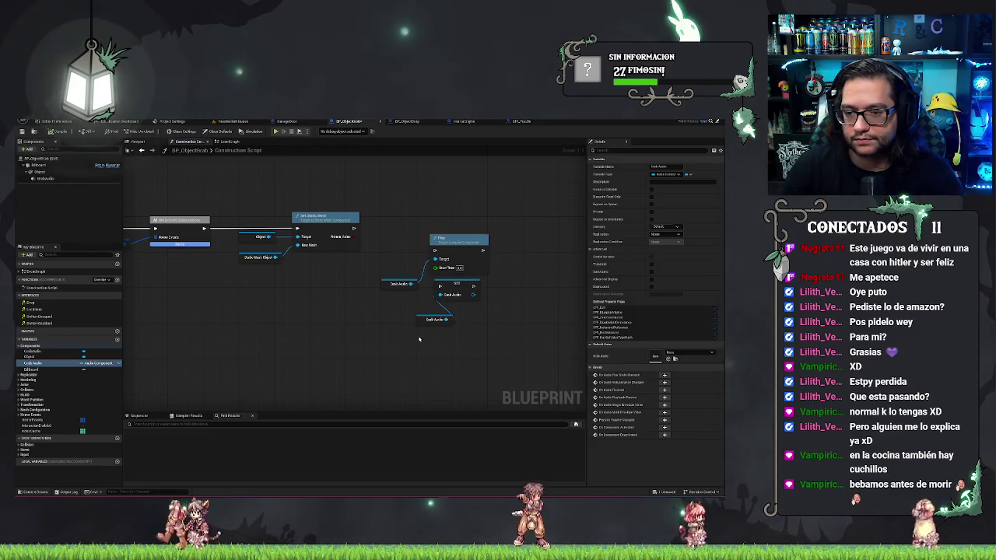
Step: Add a Play (Grab Audio) node via a 'play' search and drop a Grab Audio getter
{"action": "left_click_drag", "start_coordinate": [412, 284], "coordinate": [452, 188]}
{"action": "type", "text": "play"}
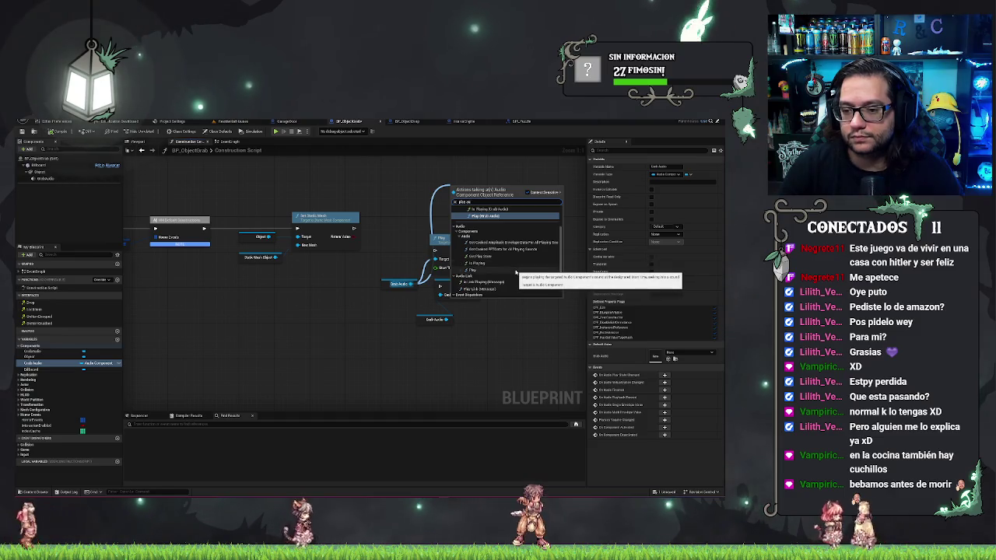
{"action": "scroll", "coordinate": [526, 278], "scroll_direction": "down", "scroll_amount": 2}
{"action": "scroll", "coordinate": [525, 278], "scroll_direction": "up", "scroll_amount": 3}
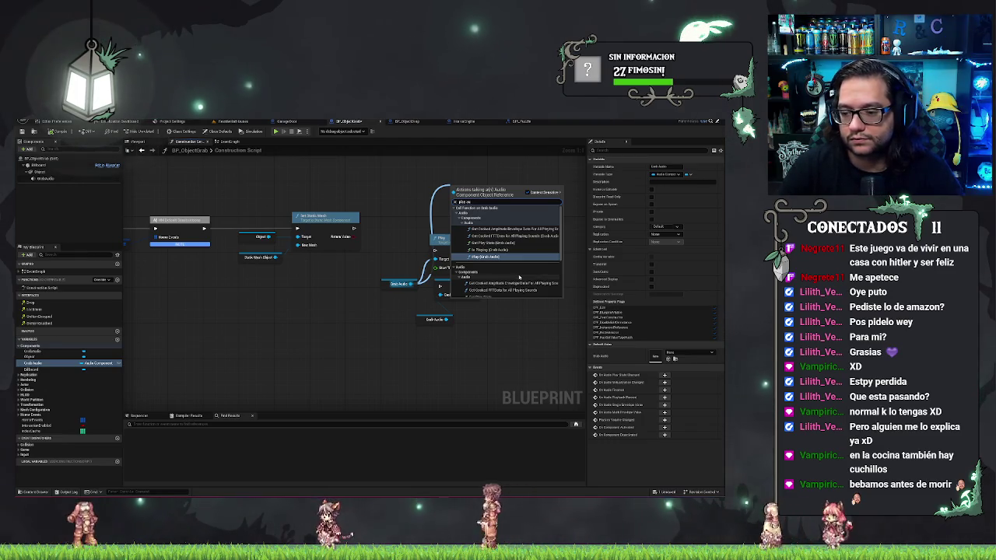
{"action": "left_click", "coordinate": [486, 257]}
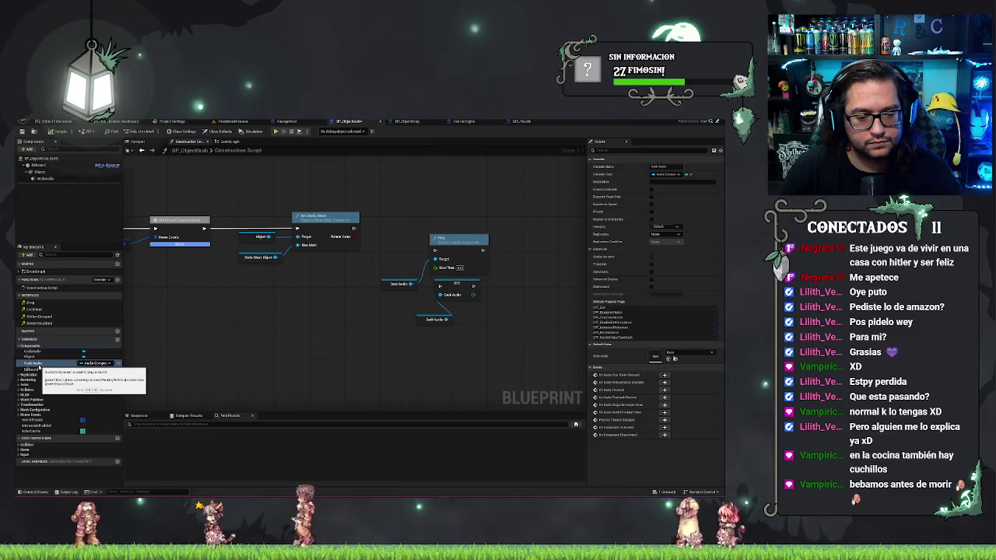
{"action": "mouse_move", "coordinate": [38, 365]}
{"action": "left_mouse_down"}
{"action": "mouse_move", "coordinate": [390, 335]}
{"action": "mouse_move", "coordinate": [348, 339]}
{"action": "left_mouse_up"}
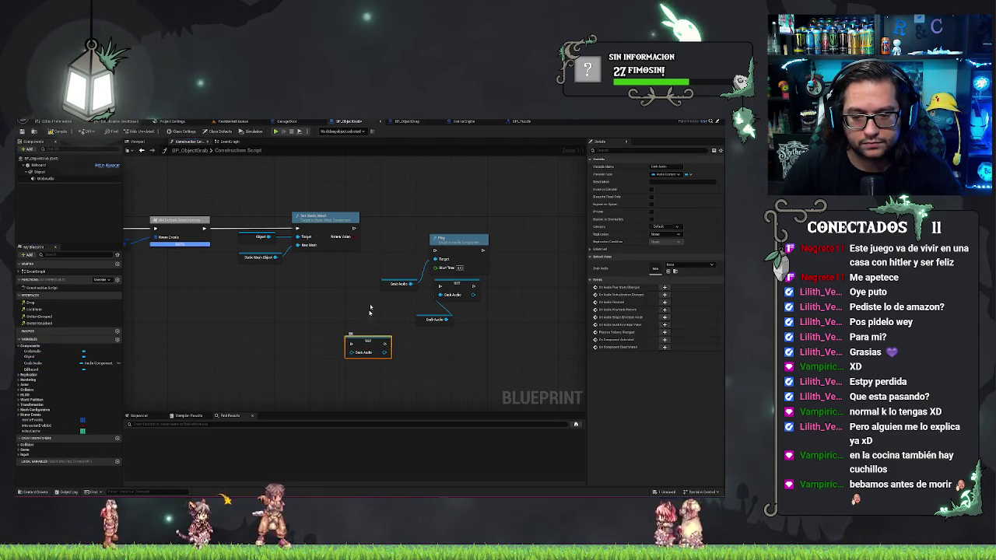
{"action": "left_click", "coordinate": [45, 363]}
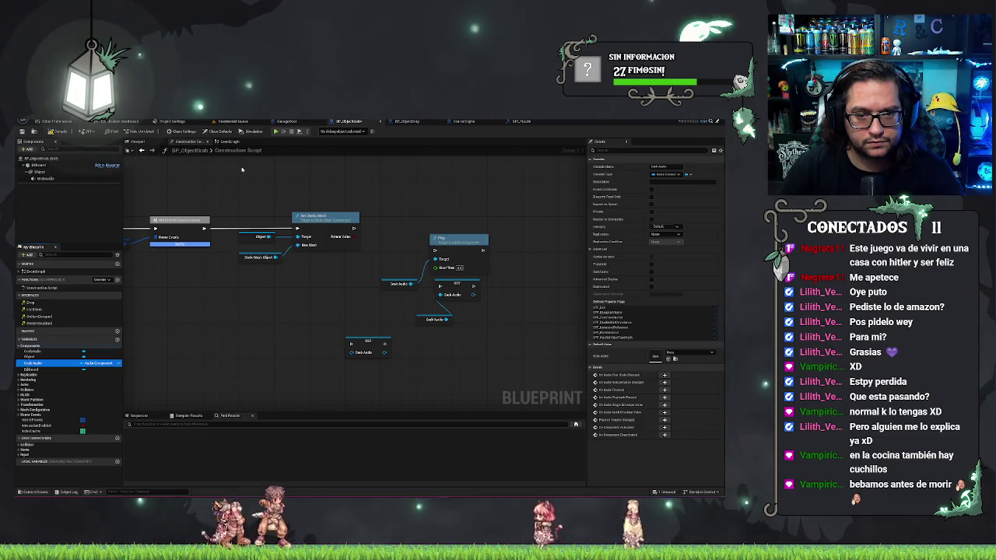
{"action": "left_click", "coordinate": [232, 122]}
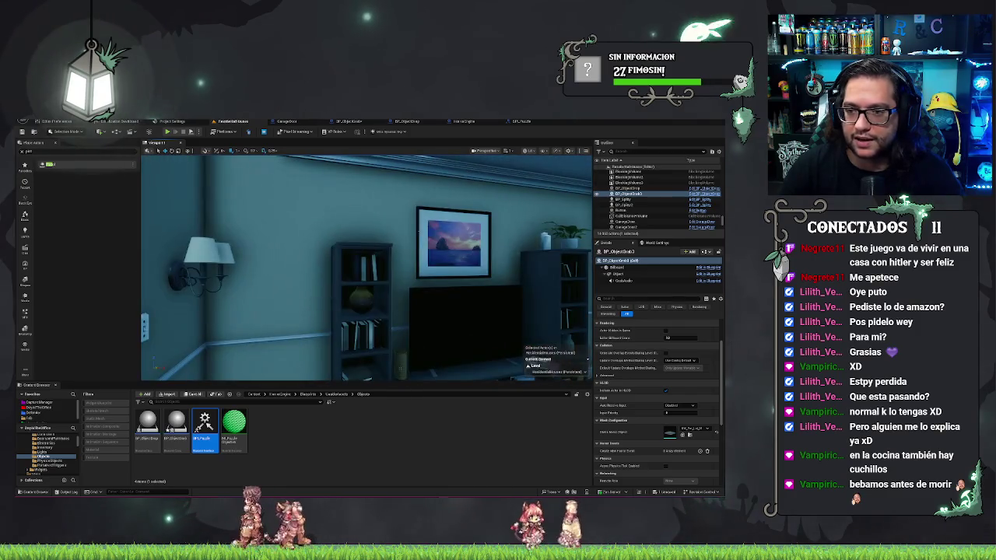
{"action": "left_click", "coordinate": [287, 121]}
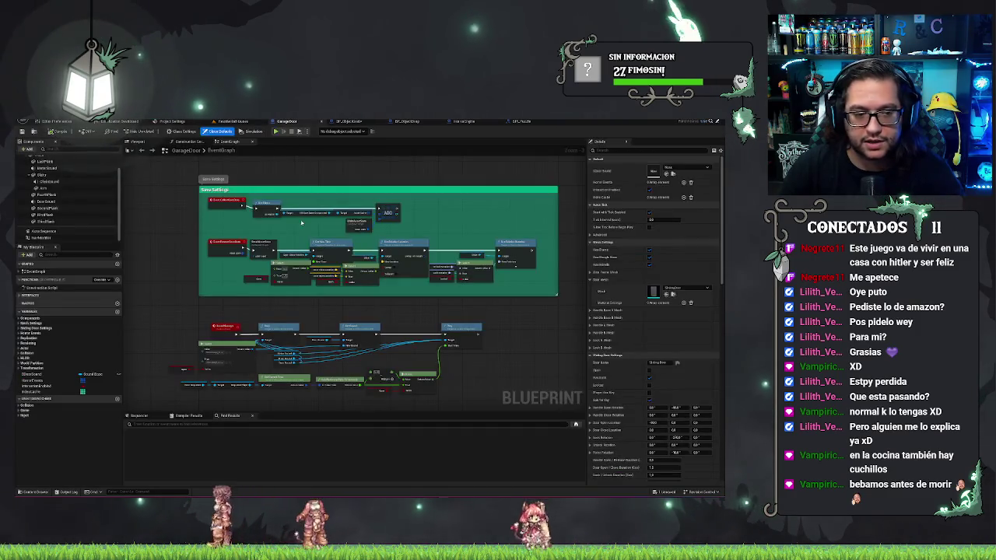
{"action": "left_click", "coordinate": [47, 201]}
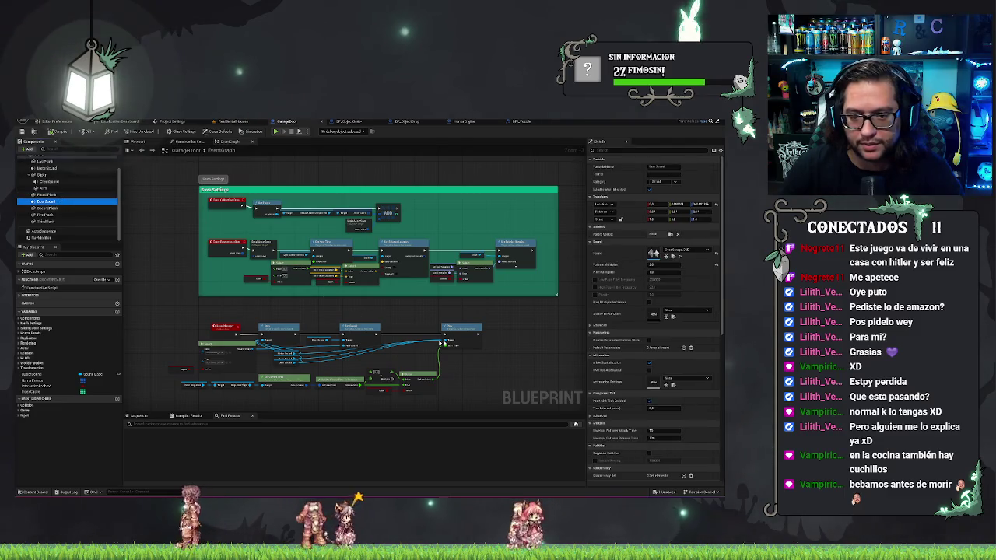
{"action": "scroll", "coordinate": [446, 296], "scroll_direction": "up", "scroll_amount": 2}
{"action": "left_click_drag", "start_coordinate": [445, 296], "coordinate": [442, 272]}
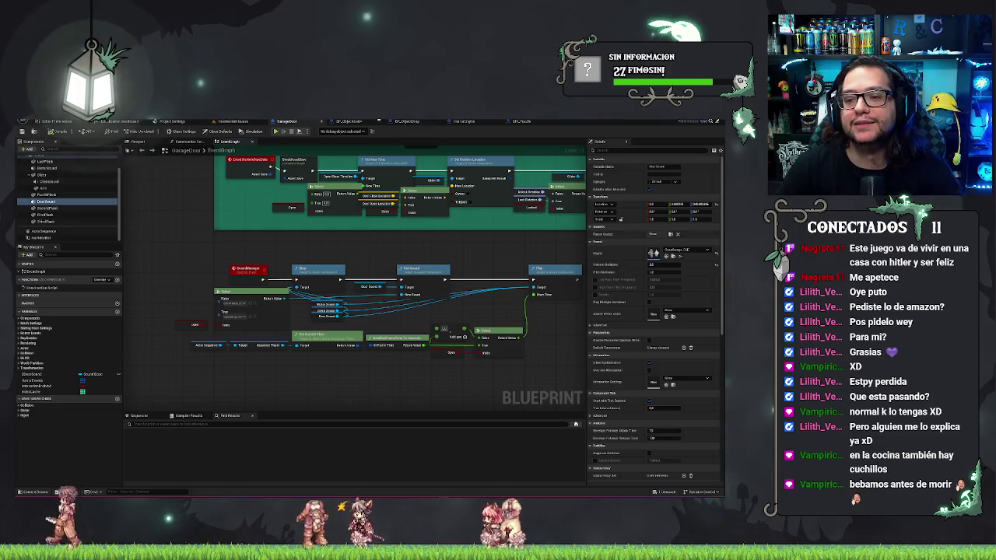
{"action": "left_click", "coordinate": [342, 122]}
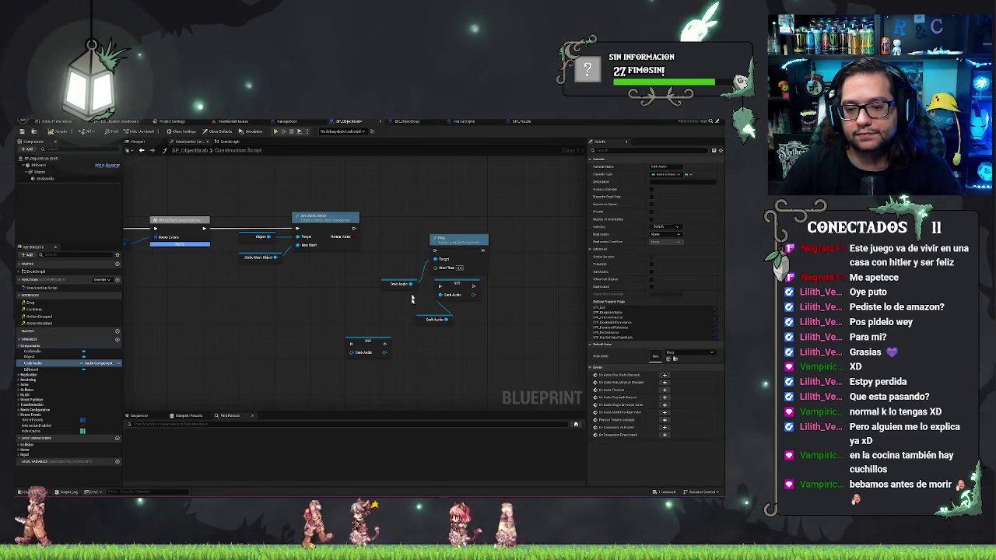
Step: Add a Set Sound node pulled from Grab Audio in the construction script
{"action": "mouse_move", "coordinate": [404, 280]}
{"action": "left_mouse_down"}
{"action": "mouse_move", "coordinate": [396, 246]}
{"action": "mouse_move", "coordinate": [454, 227]}
{"action": "mouse_move", "coordinate": [476, 190]}
{"action": "mouse_move", "coordinate": [449, 171]}
{"action": "mouse_move", "coordinate": [458, 193]}
{"action": "left_mouse_up"}
{"action": "type", "text": "set soun"}
{"action": "key", "text": "Return"}
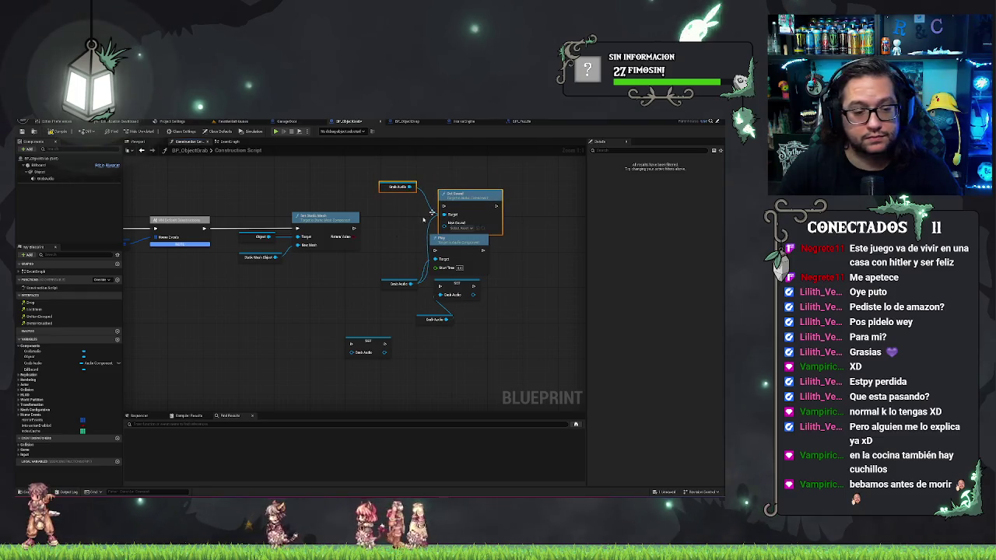
Step: Delete the stray Grab Audio nodes, keeping the Grab Audio variable for now
{"action": "left_click", "coordinate": [33, 363]}
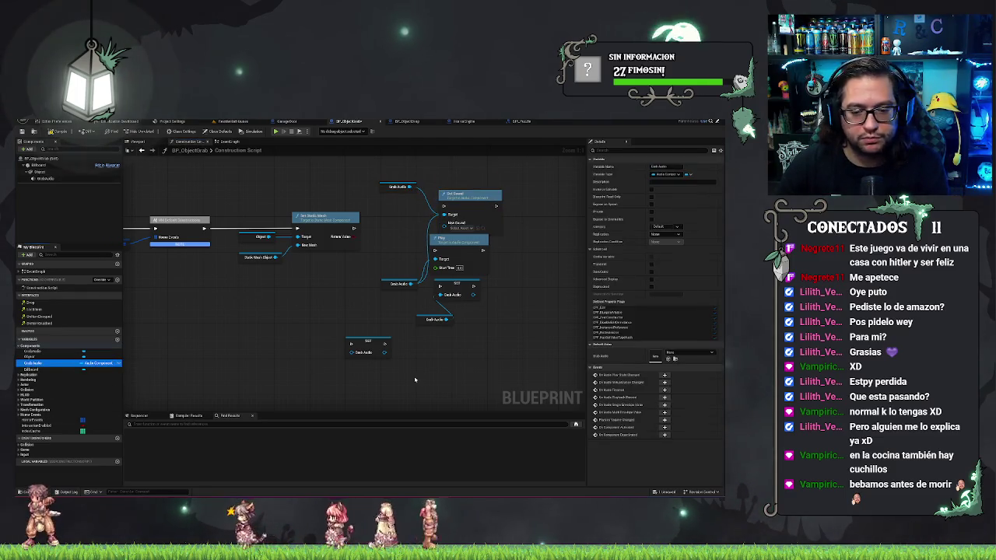
{"action": "left_click", "coordinate": [415, 318]}
{"action": "left_click", "coordinate": [378, 344]}
{"action": "key", "text": "Delete"}
{"action": "key", "text": "Delete"}
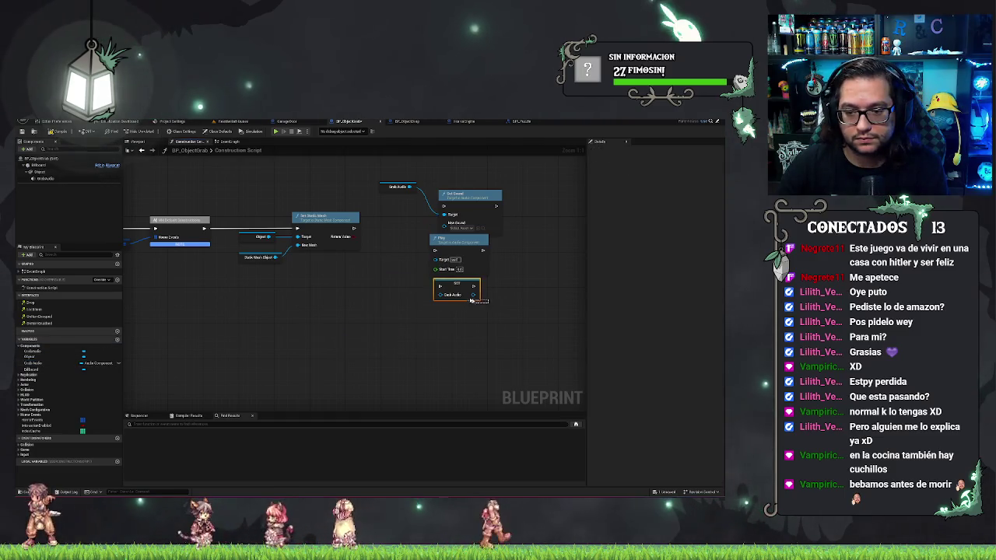
{"action": "left_click", "coordinate": [33, 362]}
{"action": "key", "text": "Delete"}
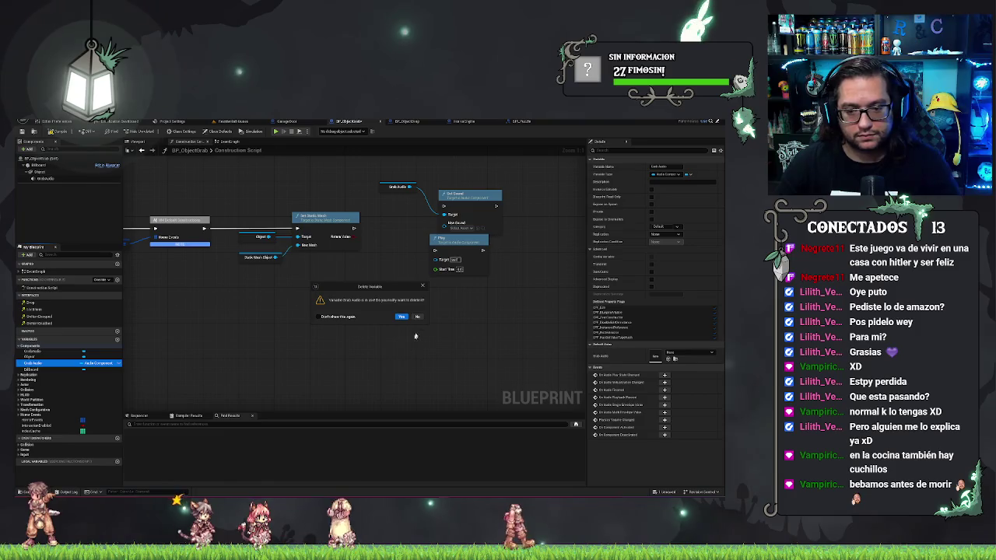
{"action": "left_click", "coordinate": [418, 316]}
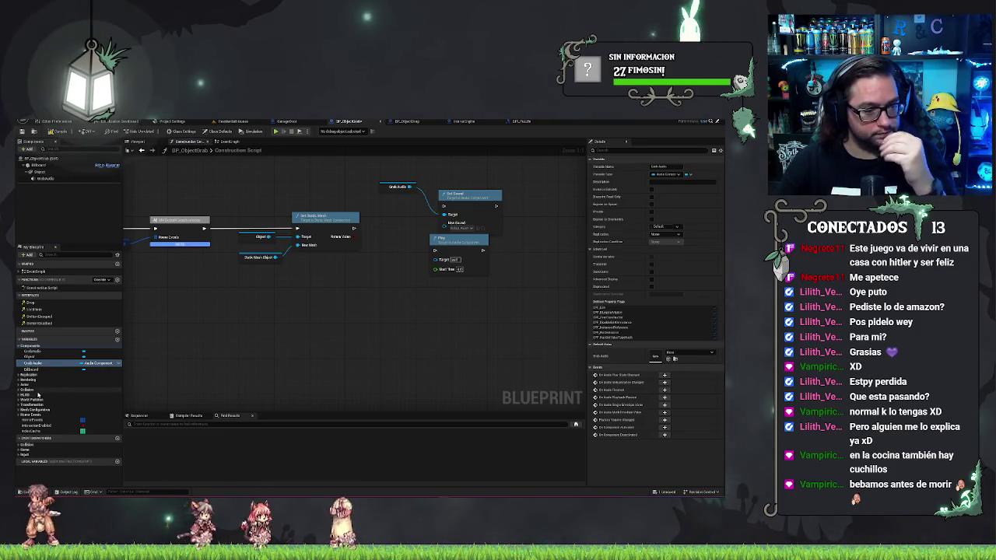
Step: Delete the Grab Audio getter and variable, moving Set Sound beside Set Static Mesh
{"action": "left_click_drag", "start_coordinate": [465, 245], "coordinate": [495, 284]}
{"action": "left_click", "coordinate": [397, 187]}
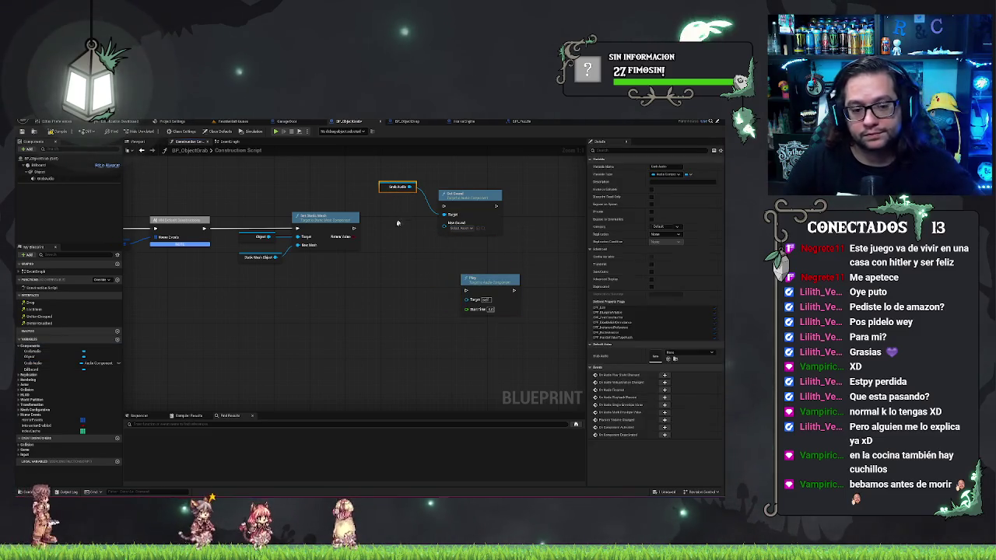
{"action": "key", "text": "Delete"}
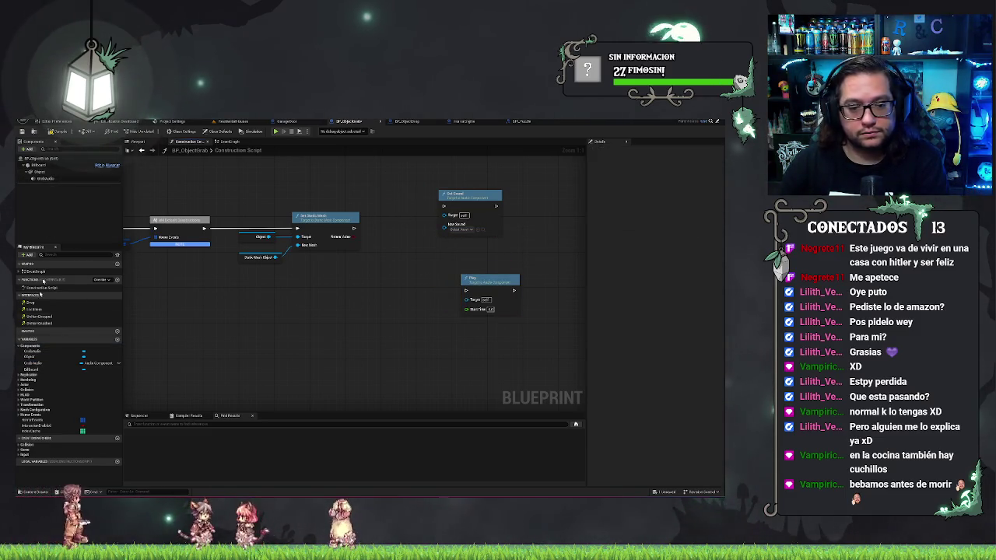
{"action": "left_click", "coordinate": [48, 363]}
{"action": "key", "text": "Delete"}
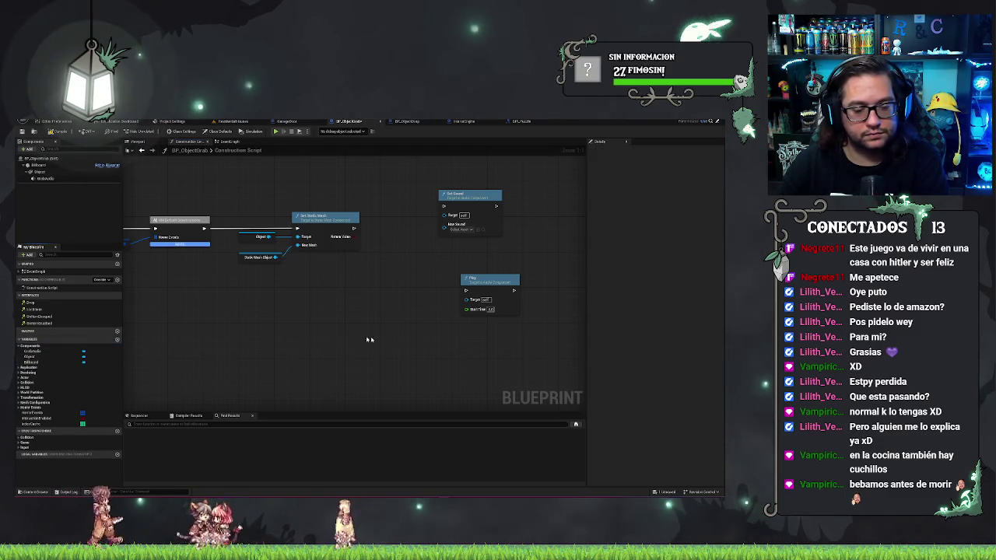
{"action": "mouse_move", "coordinate": [487, 202]}
{"action": "left_mouse_down"}
{"action": "mouse_move", "coordinate": [477, 222]}
{"action": "mouse_move", "coordinate": [416, 224]}
{"action": "left_mouse_up"}
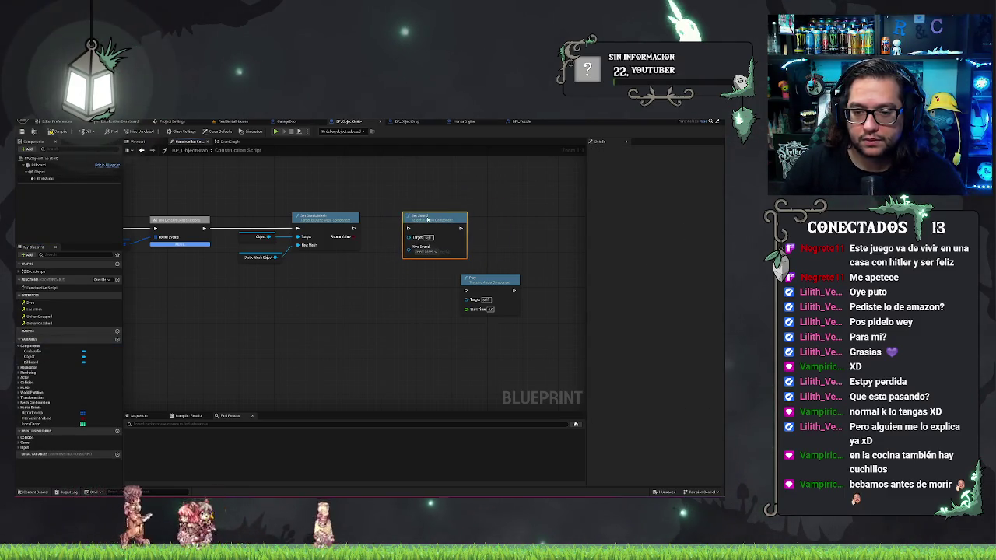
Step: Wire Grab Audio into Set Sound and promote its sound input to an instance-editable GrabSound variable
{"action": "left_click_drag", "start_coordinate": [37, 180], "coordinate": [381, 293]}
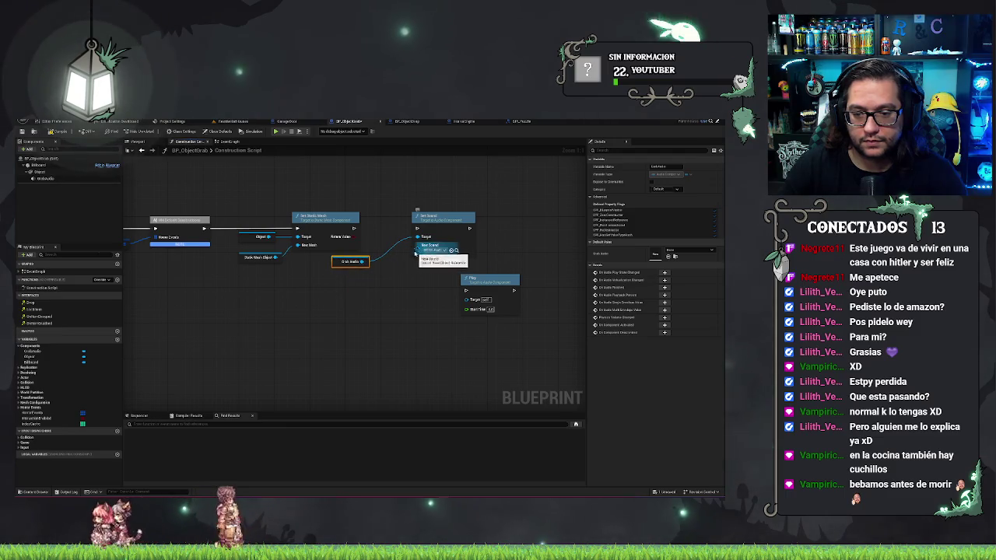
{"action": "left_click_drag", "start_coordinate": [419, 251], "coordinate": [386, 293]}
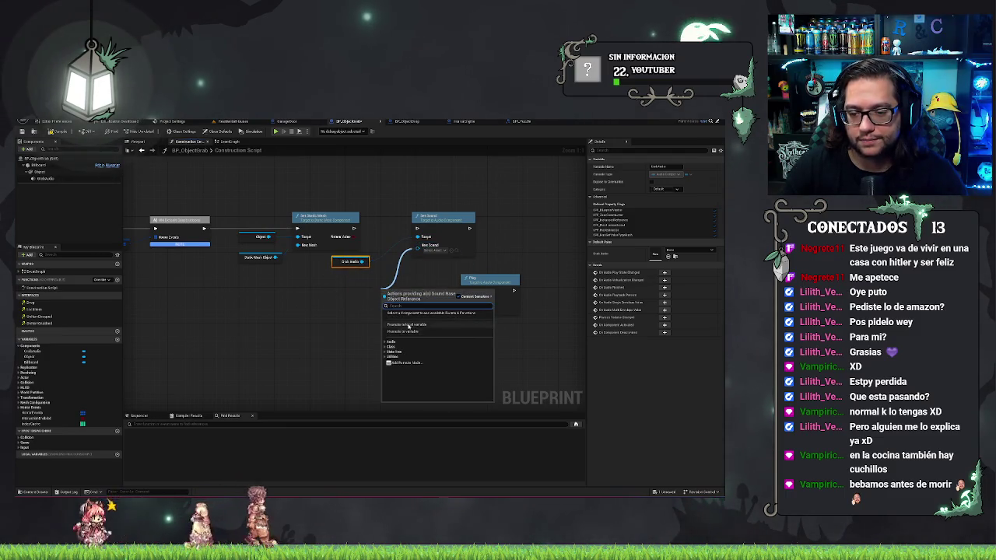
{"action": "left_click", "coordinate": [411, 331]}
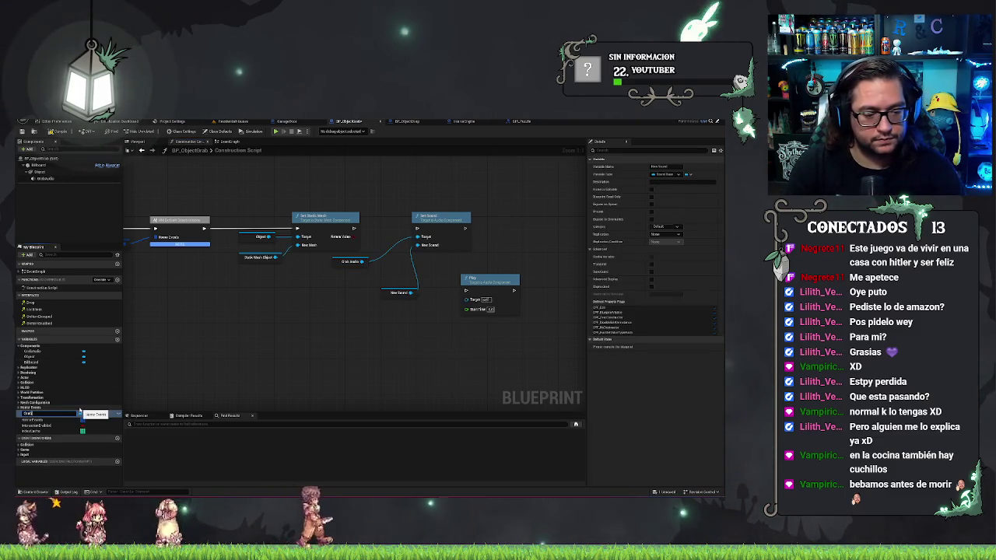
{"action": "key", "text": "Return"}
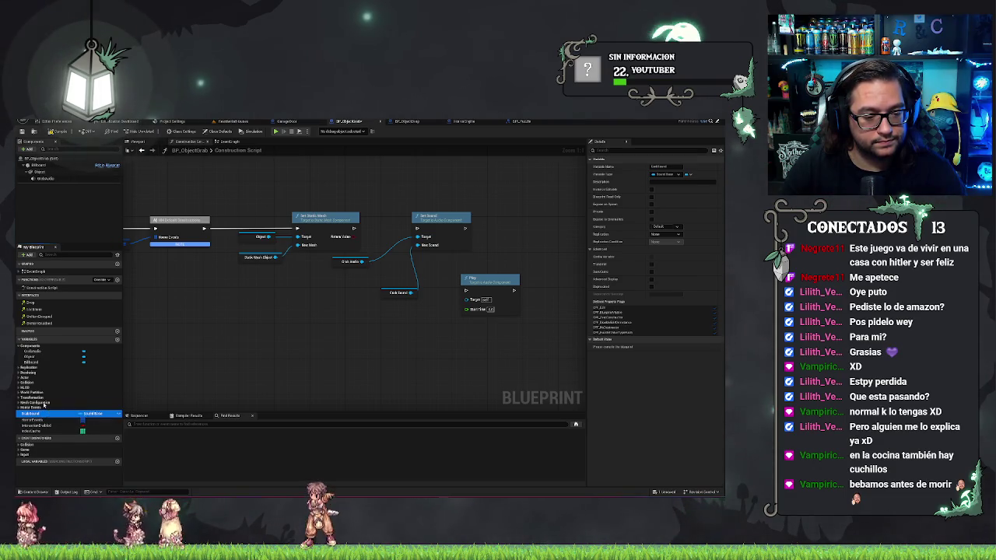
{"action": "left_click", "coordinate": [44, 404]}
{"action": "left_click", "coordinate": [18, 403]}
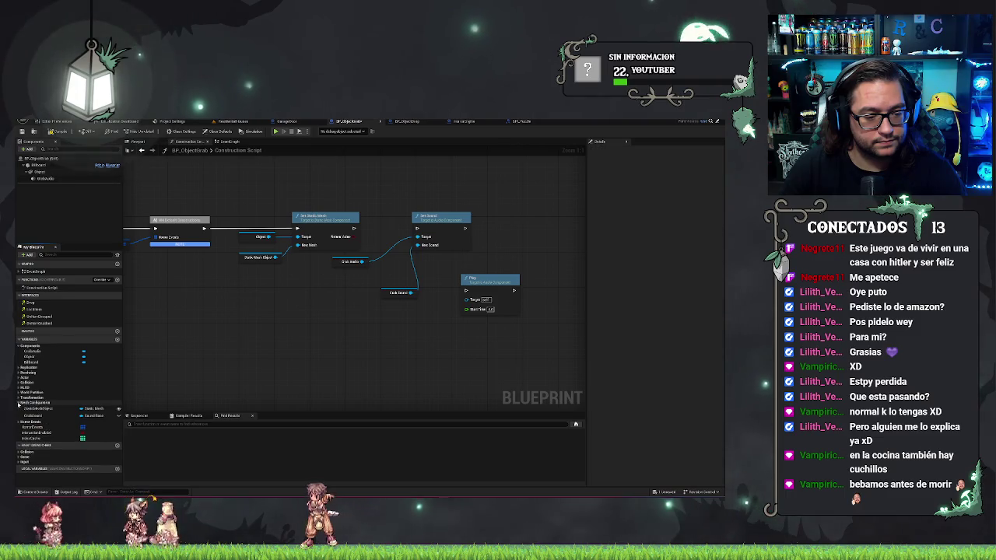
{"action": "left_click", "coordinate": [47, 416]}
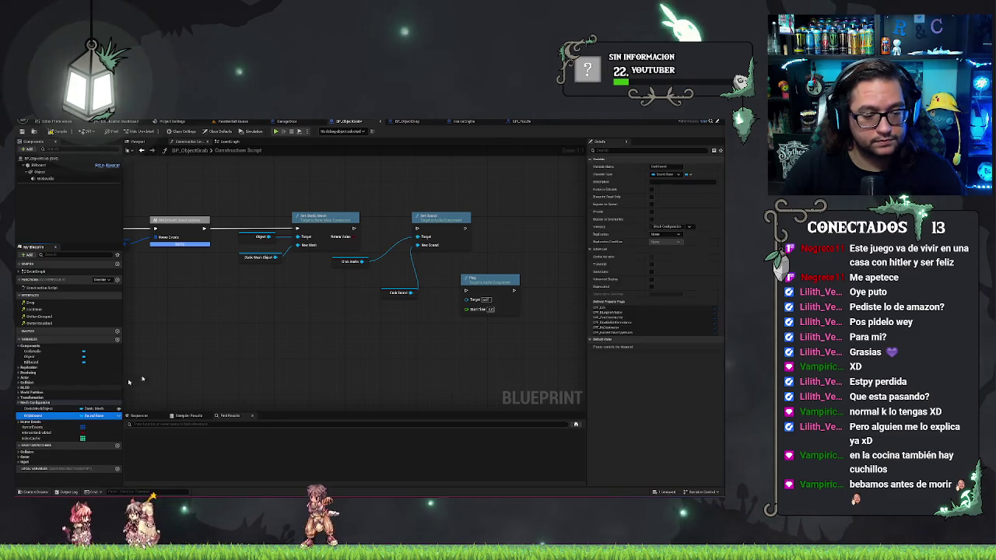
{"action": "left_click", "coordinate": [652, 190]}
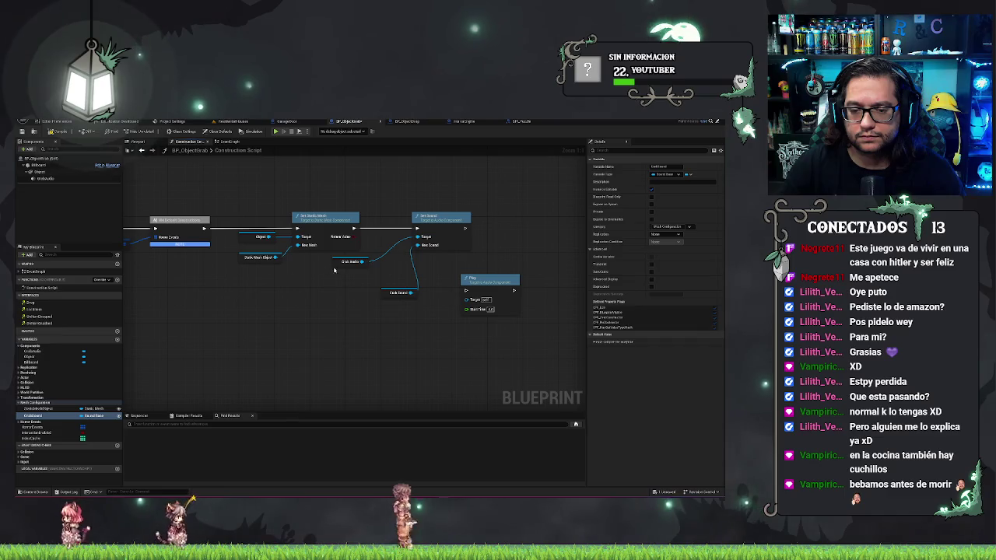
Step: Arrange Grab Audio and GrabSound beside Set Sound and delete the leftover Play node
{"action": "left_click_drag", "start_coordinate": [335, 265], "coordinate": [372, 244]}
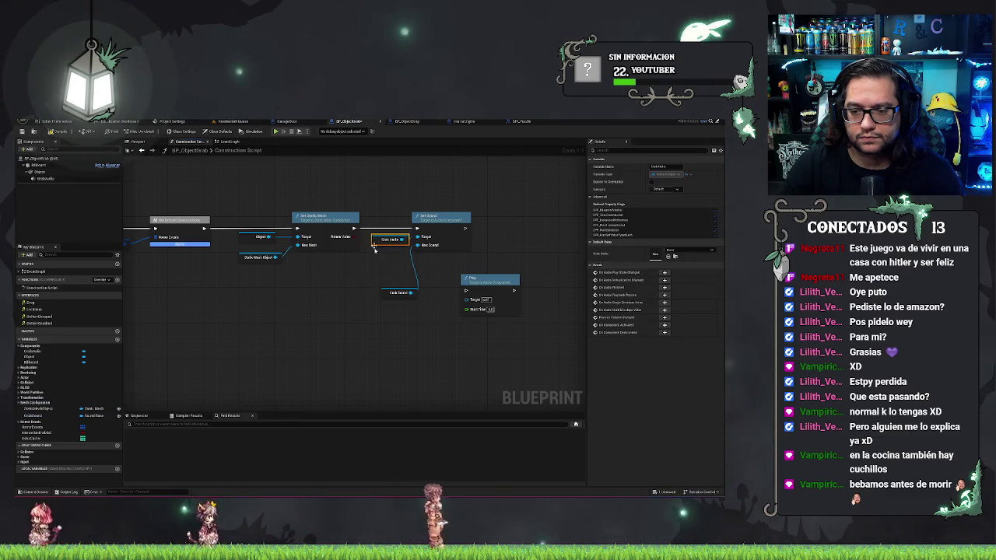
{"action": "left_click_drag", "start_coordinate": [384, 297], "coordinate": [377, 257]}
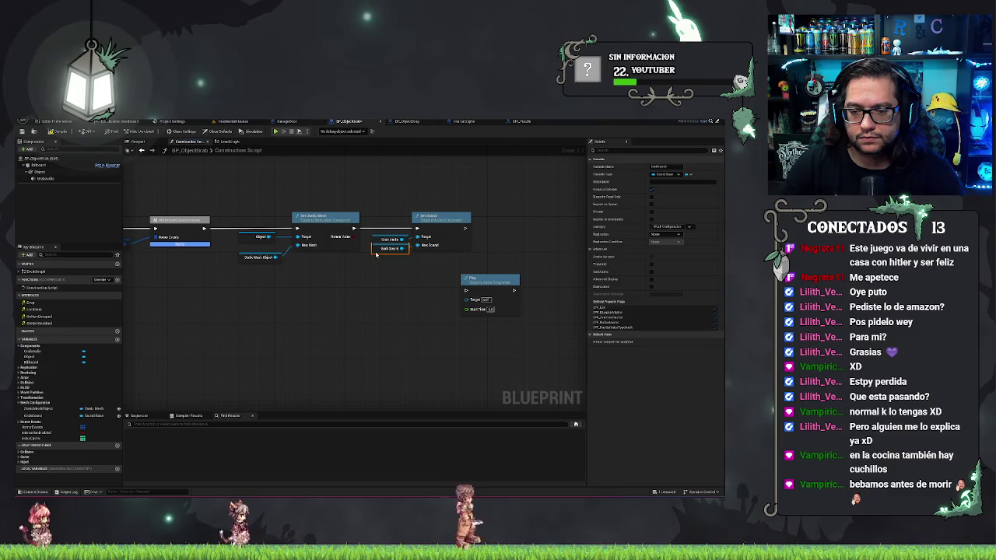
{"action": "mouse_move", "coordinate": [391, 313]}
{"action": "left_mouse_down"}
{"action": "mouse_move", "coordinate": [444, 283]}
{"action": "mouse_move", "coordinate": [533, 269]}
{"action": "left_mouse_up"}
{"action": "key", "text": "Delete"}
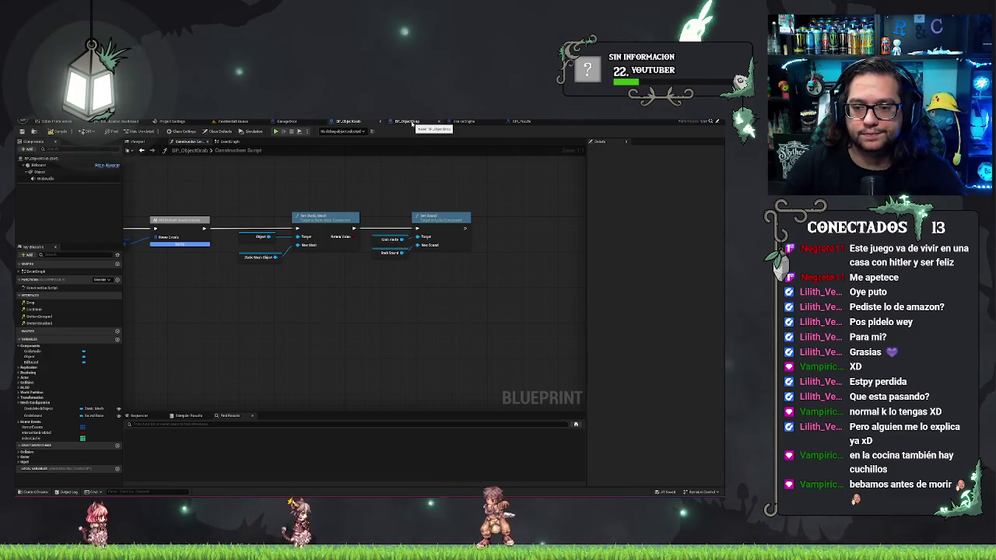
{"action": "left_click", "coordinate": [231, 141]}
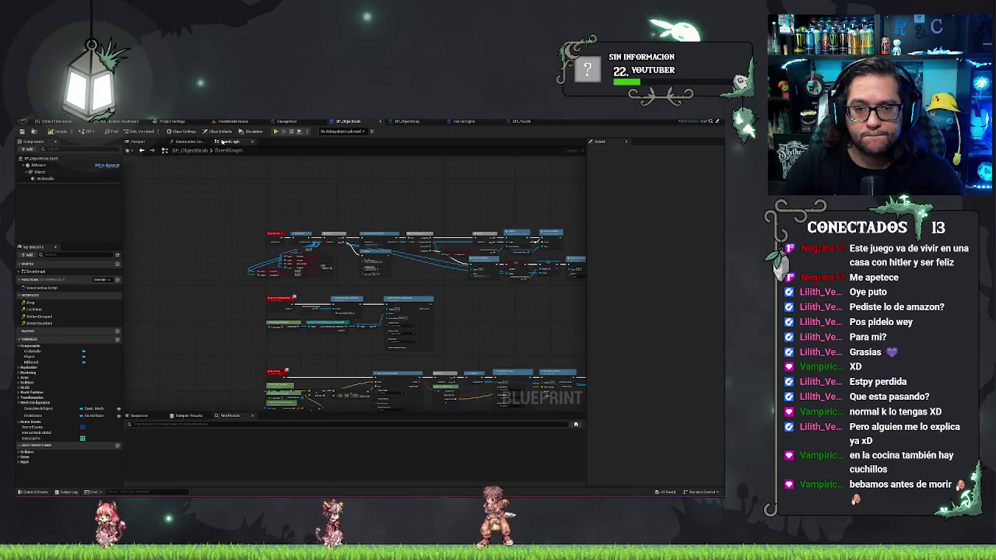
Step: Add a Play node after Attach Actor To Component with Grab Audio wired as its Target
{"action": "scroll", "coordinate": [257, 288], "scroll_direction": "up", "scroll_amount": 2}
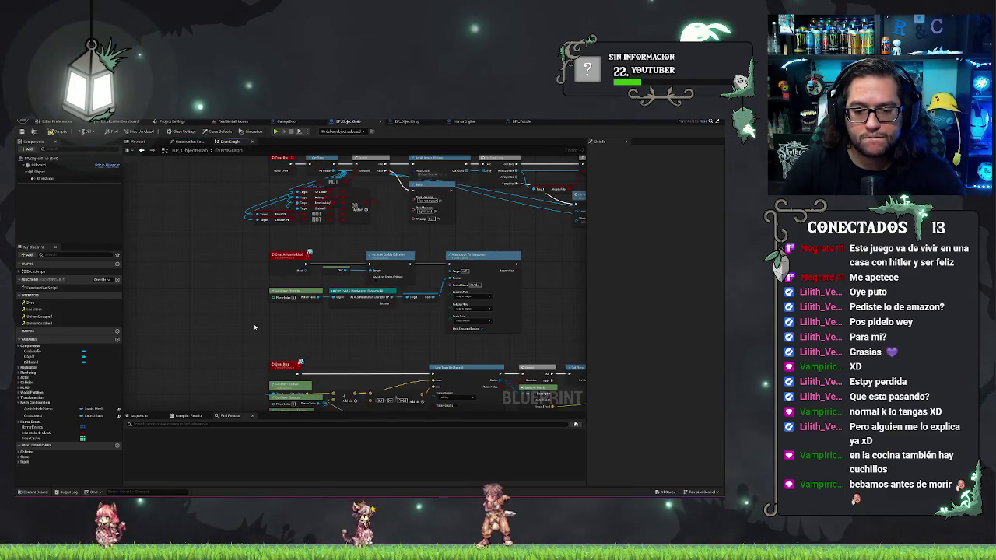
{"action": "left_click_drag", "start_coordinate": [274, 261], "coordinate": [134, 262]}
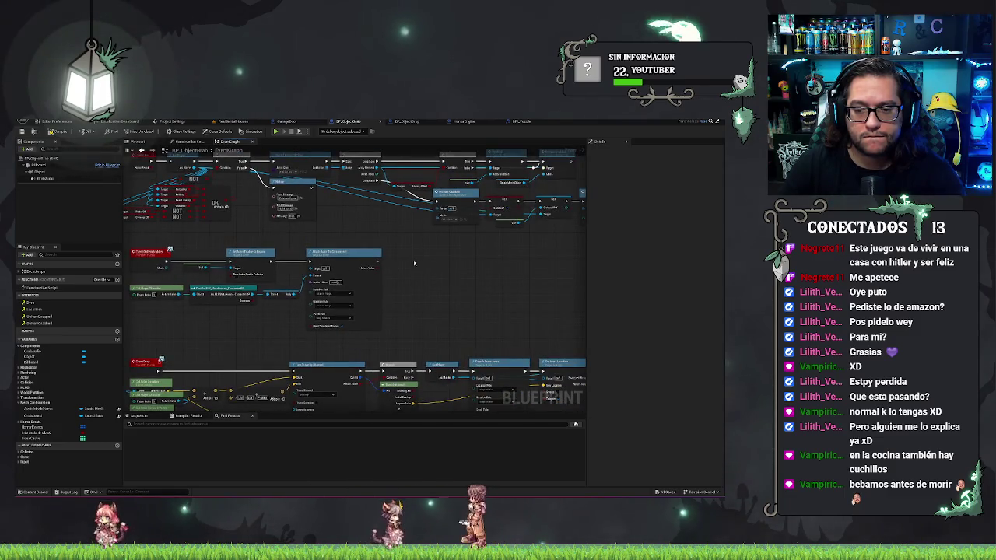
{"action": "key", "text": "ctrl+v"}
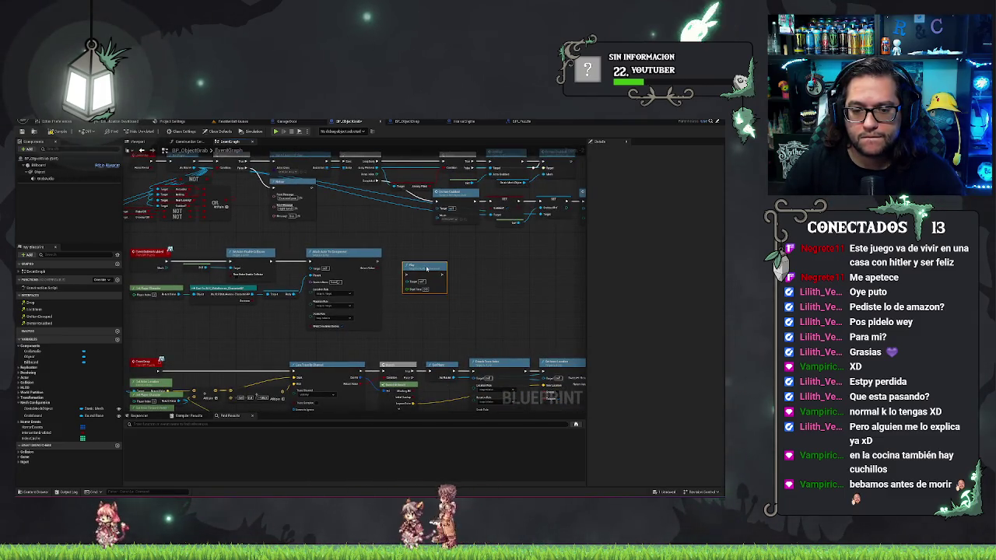
{"action": "left_click_drag", "start_coordinate": [426, 268], "coordinate": [419, 257]}
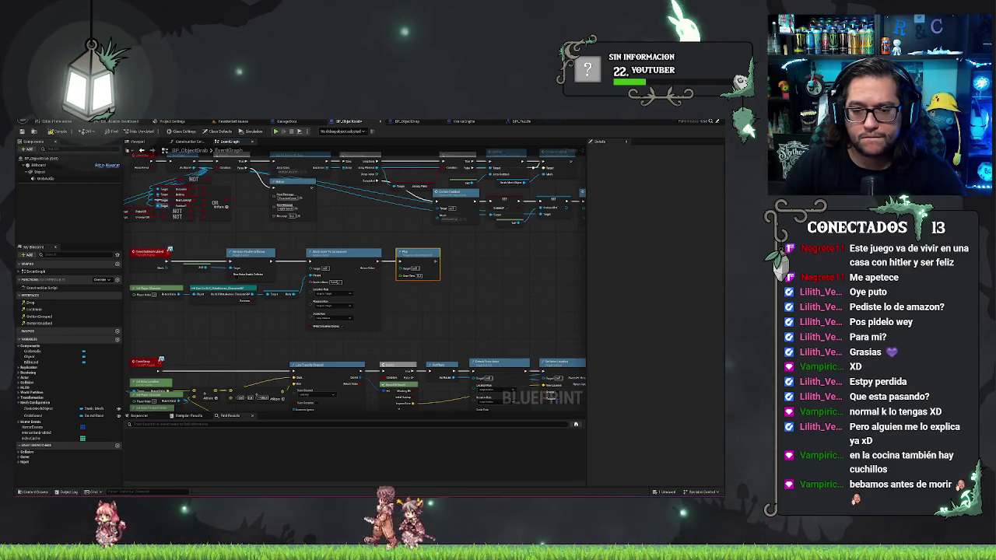
{"action": "mouse_move", "coordinate": [45, 178]}
{"action": "left_mouse_down"}
{"action": "mouse_move", "coordinate": [156, 234]}
{"action": "mouse_move", "coordinate": [410, 295]}
{"action": "mouse_move", "coordinate": [406, 258]}
{"action": "left_mouse_up"}
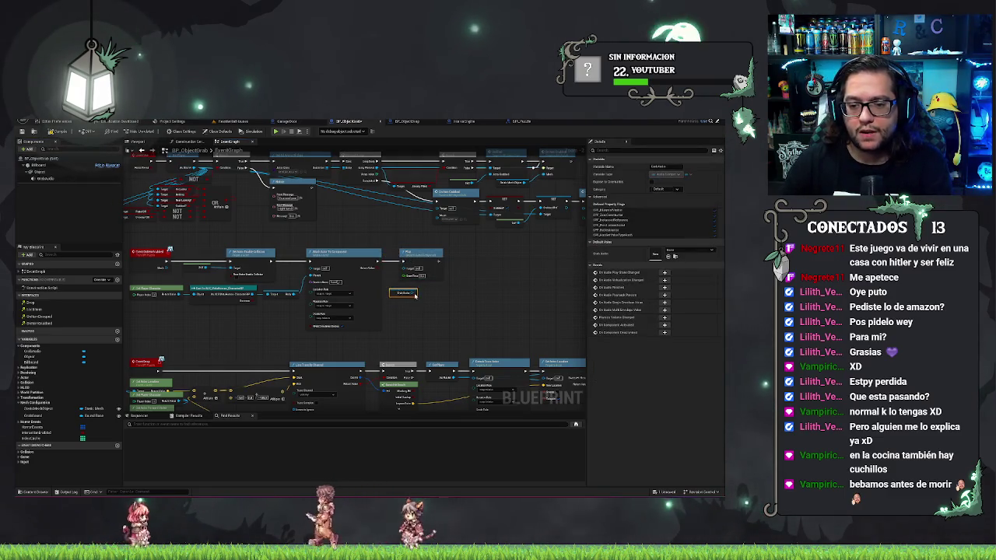
{"action": "left_click_drag", "start_coordinate": [417, 293], "coordinate": [431, 270]}
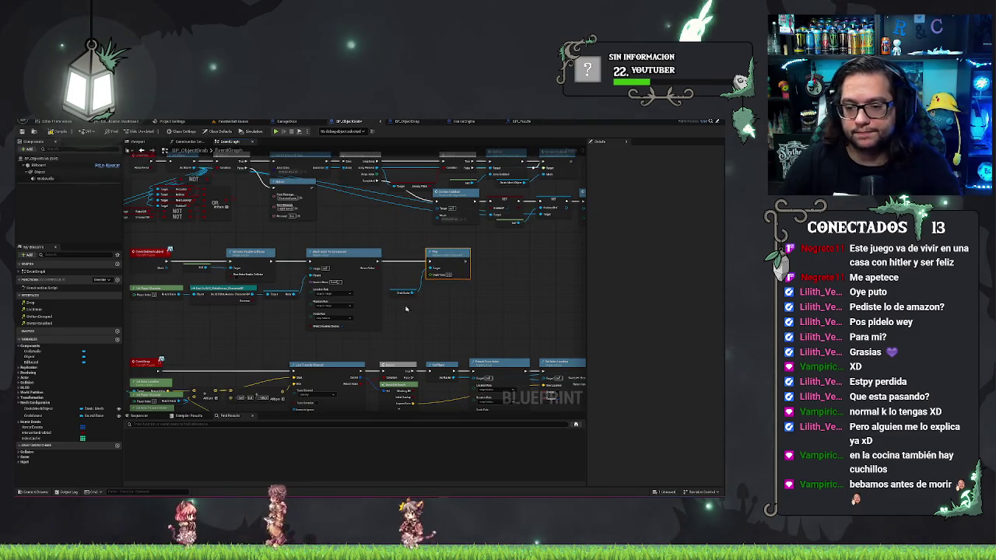
{"action": "left_click", "coordinate": [459, 269]}
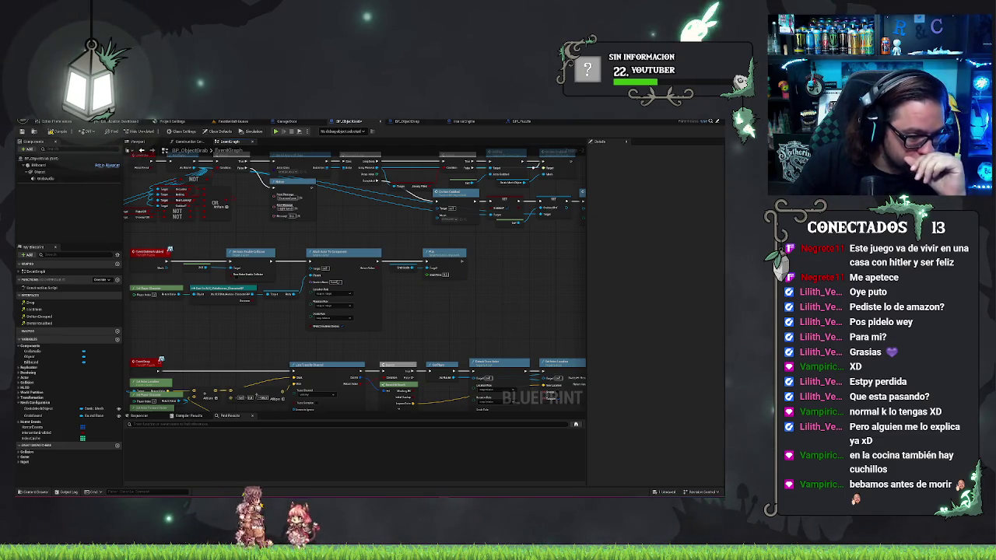
Step: Review the grab event chain around the Play node, then switch to the BP_ObjectDrop blueprint
{"action": "left_click_drag", "start_coordinate": [494, 304], "coordinate": [457, 303]}
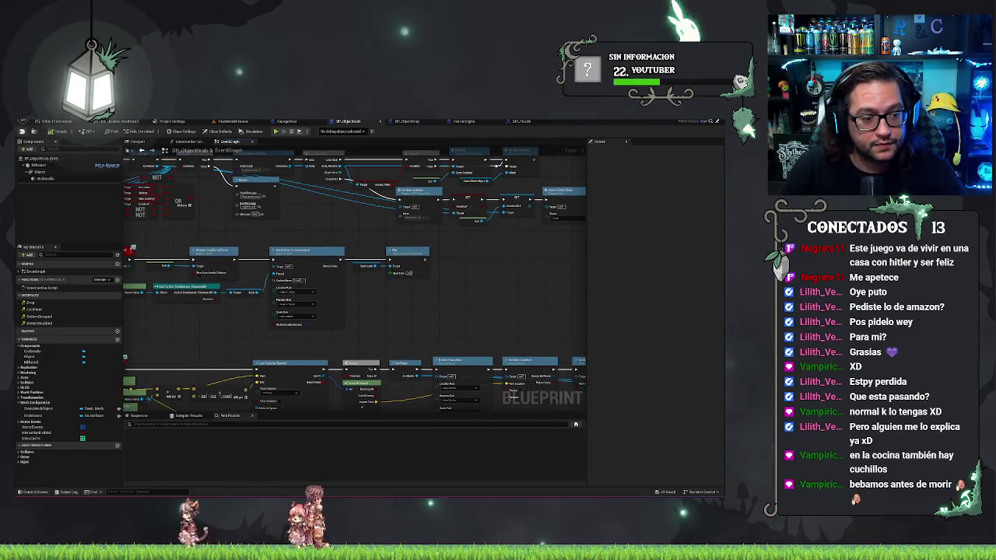
{"action": "scroll", "coordinate": [468, 303], "scroll_direction": "up", "scroll_amount": 2}
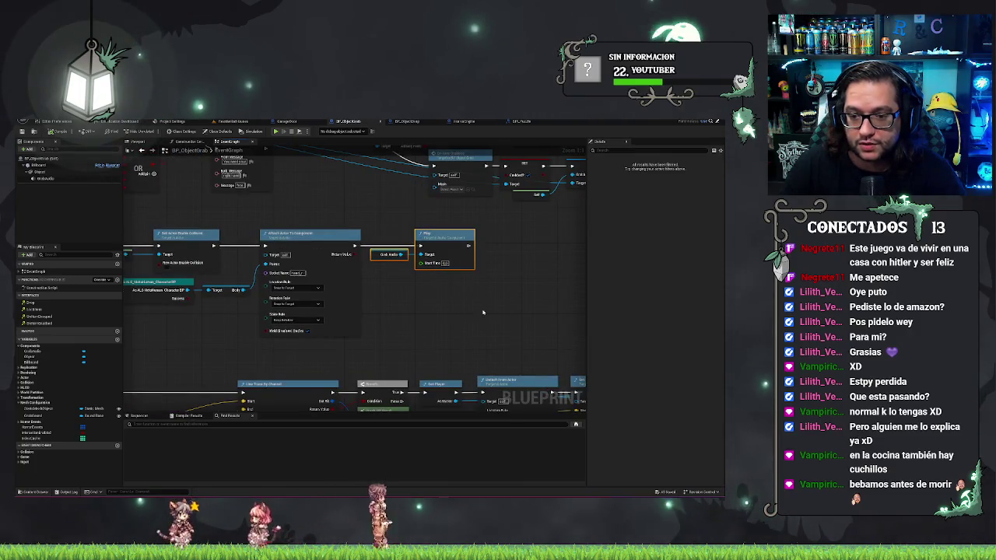
{"action": "scroll", "coordinate": [362, 284], "scroll_direction": "down", "scroll_amount": 4}
{"action": "mouse_move", "coordinate": [363, 284]}
{"action": "left_mouse_down"}
{"action": "mouse_move", "coordinate": [389, 295]}
{"action": "mouse_move", "coordinate": [350, 333]}
{"action": "left_mouse_up"}
{"action": "scroll", "coordinate": [350, 332], "scroll_direction": "up", "scroll_amount": 2}
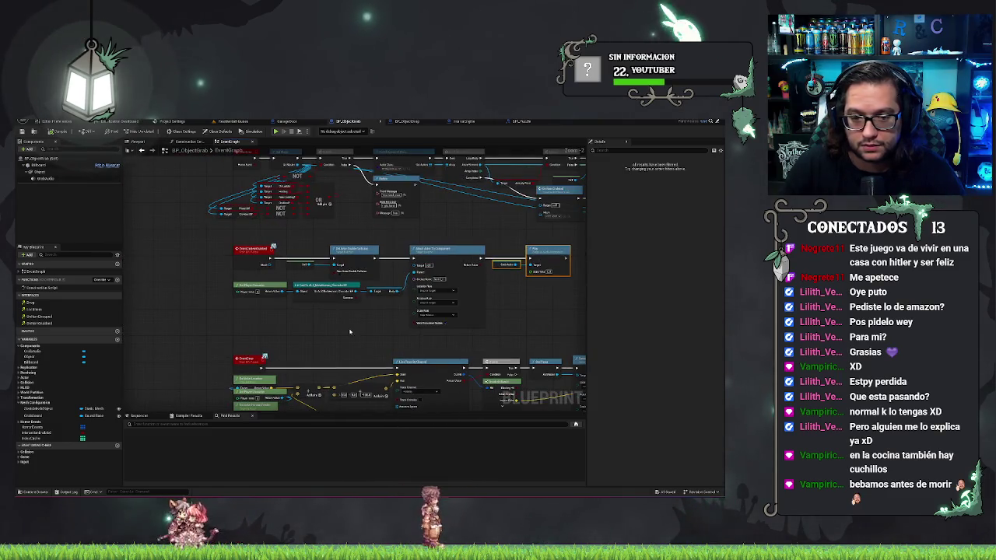
{"action": "left_click_drag", "start_coordinate": [503, 302], "coordinate": [454, 287]}
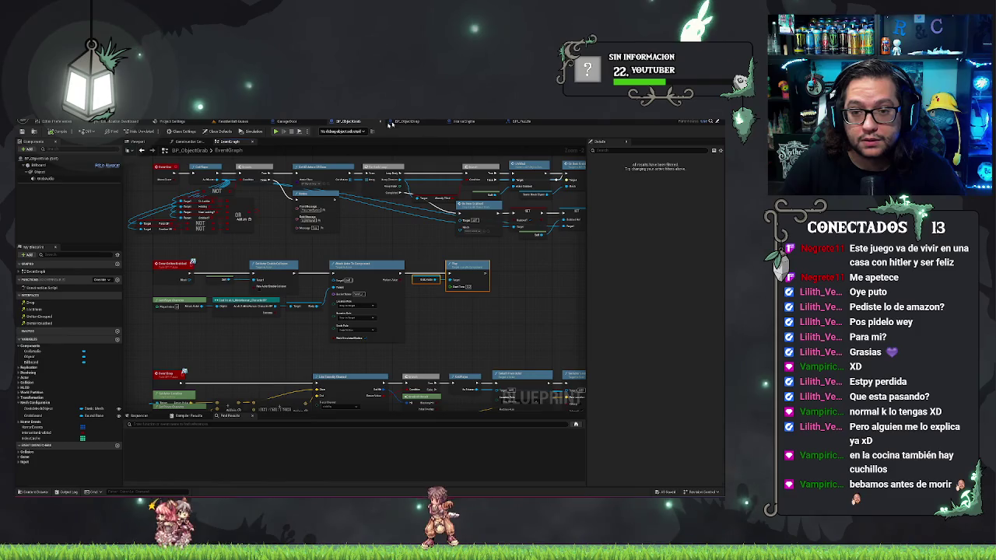
{"action": "left_click", "coordinate": [421, 122]}
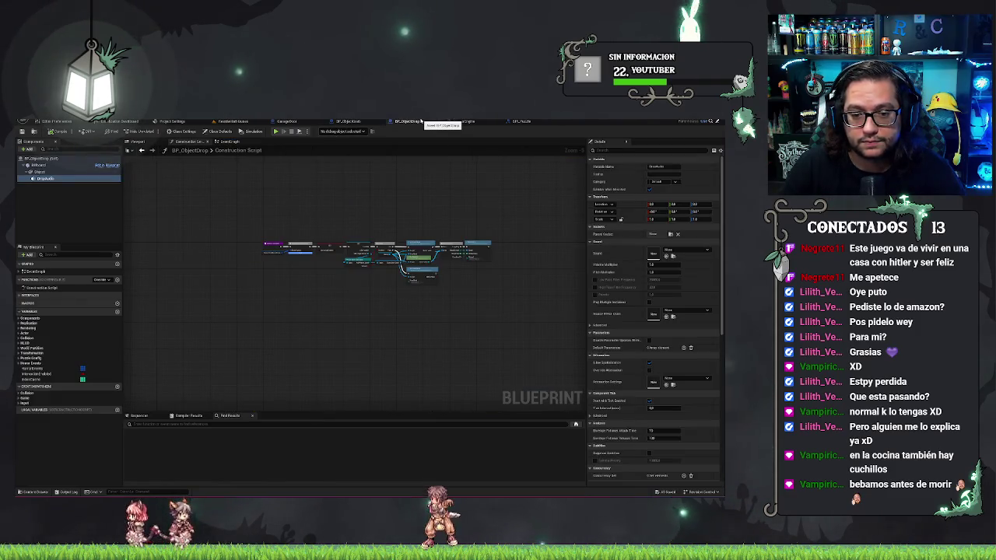
Step: Add a Drop Audio reference and a Set Sound node in the construction script
{"action": "scroll", "coordinate": [406, 215], "scroll_direction": "up", "scroll_amount": 4}
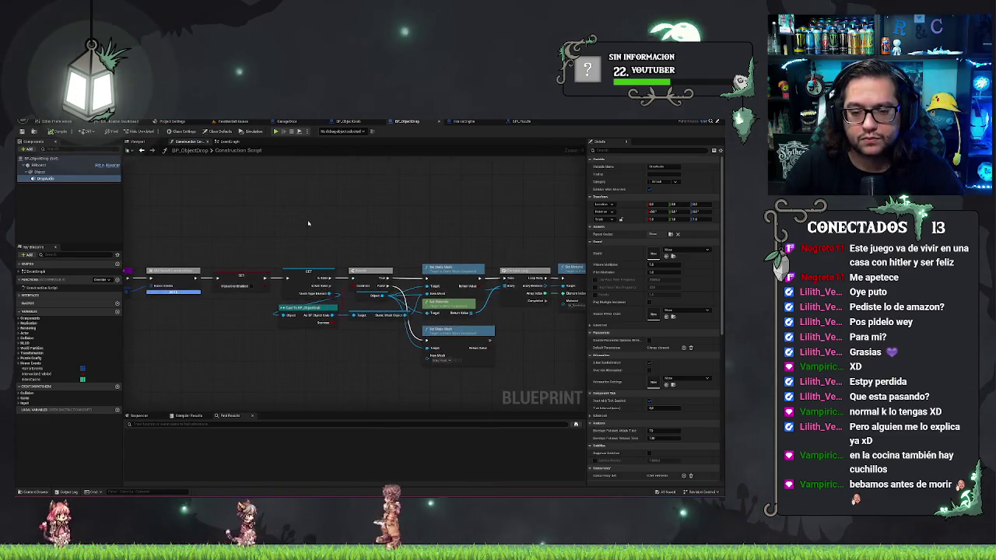
{"action": "left_click_drag", "start_coordinate": [136, 247], "coordinate": [488, 372]}
{"action": "left_click_drag", "start_coordinate": [247, 223], "coordinate": [480, 223]}
{"action": "mouse_move", "coordinate": [44, 178]}
{"action": "left_mouse_down"}
{"action": "mouse_move", "coordinate": [117, 249]}
{"action": "mouse_move", "coordinate": [257, 327]}
{"action": "mouse_move", "coordinate": [286, 333]}
{"action": "mouse_move", "coordinate": [328, 318]}
{"action": "mouse_move", "coordinate": [340, 274]}
{"action": "left_mouse_up"}
{"action": "type", "text": "set soun"}
{"action": "key", "text": "Return"}
Step: Promote the sound input to an instance-editable DropSound variable in Horror Events, then compile
{"action": "right_click", "coordinate": [330, 292]}
{"action": "left_click", "coordinate": [354, 305]}
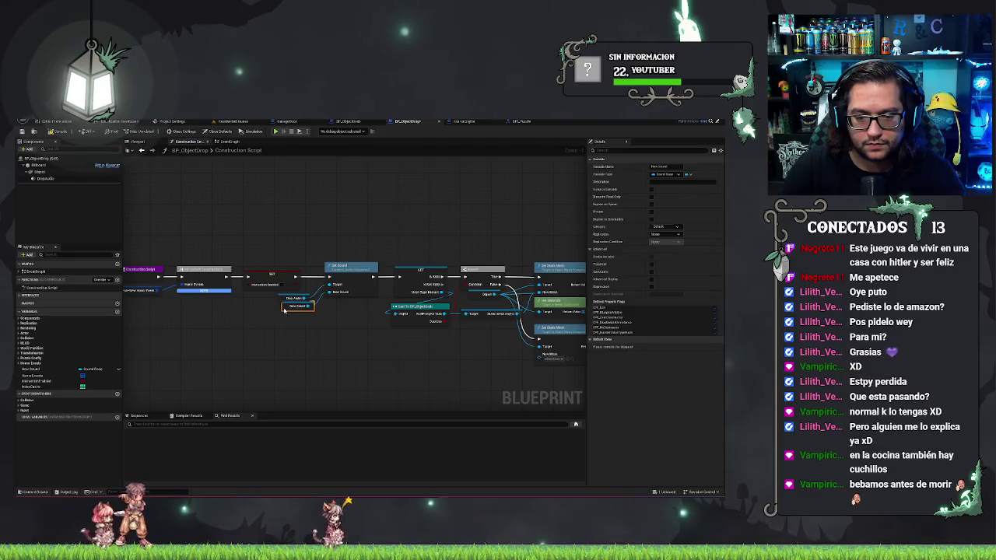
{"action": "double_click", "coordinate": [31, 369]}
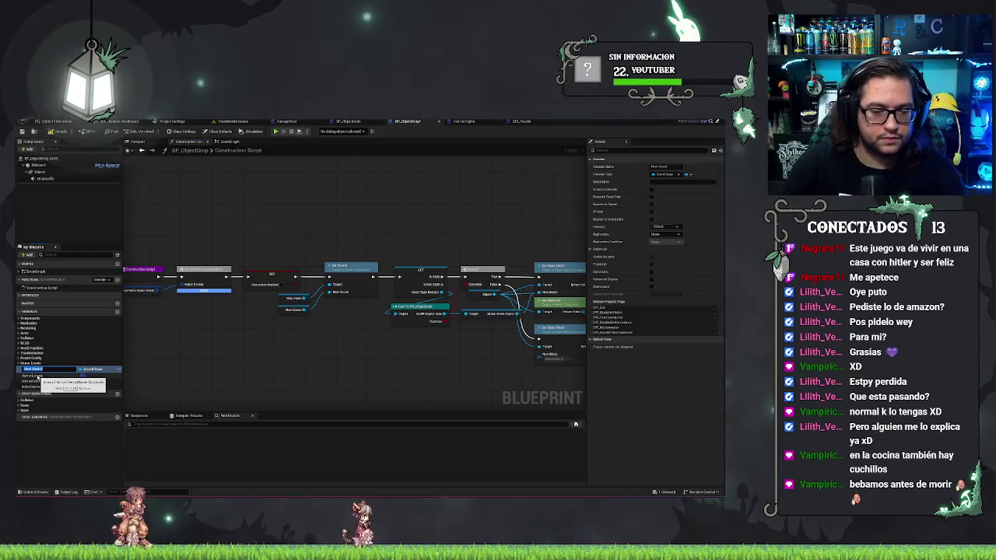
{"action": "type", "text": "Sound"}
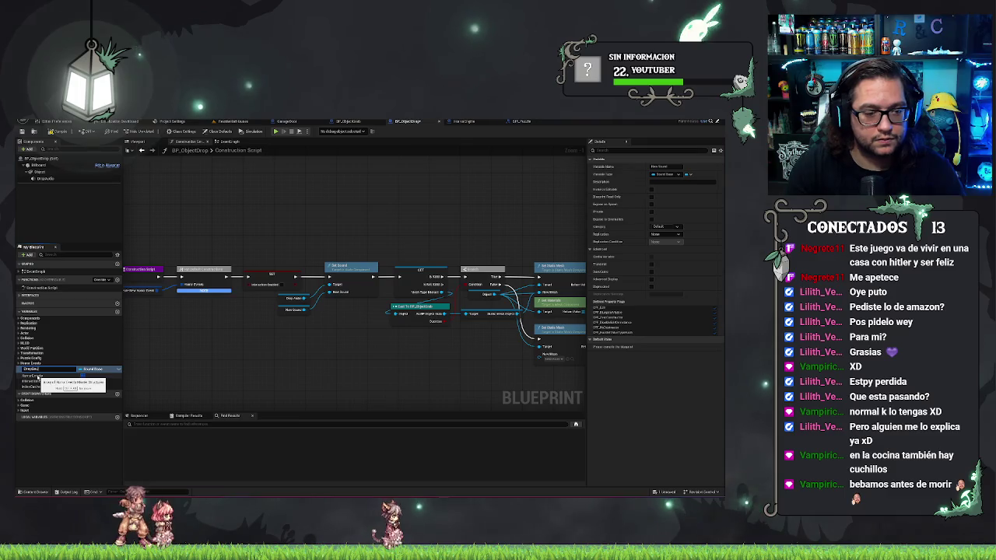
{"action": "key", "text": "Return"}
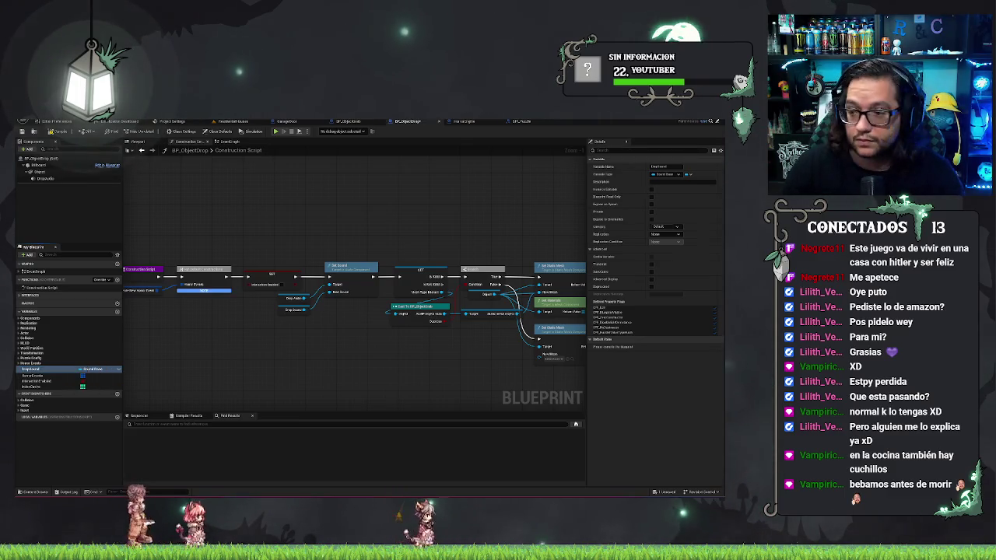
{"action": "left_click", "coordinate": [650, 189]}
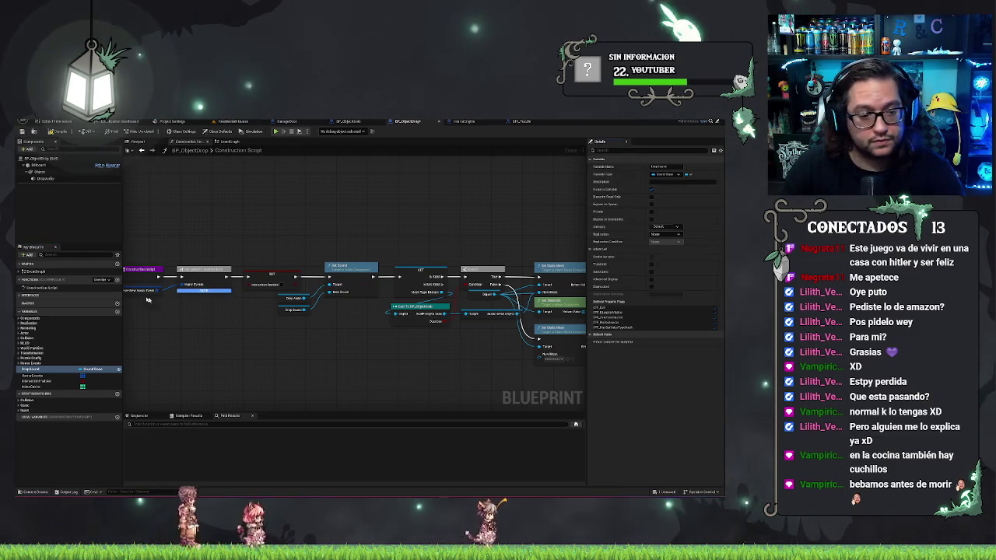
{"action": "left_click_drag", "start_coordinate": [30, 371], "coordinate": [35, 360]}
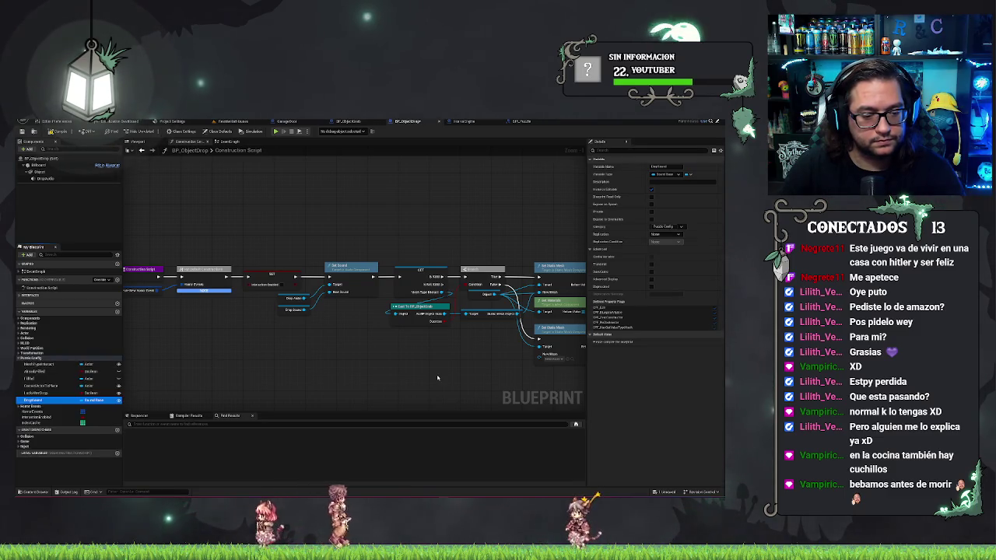
{"action": "left_click", "coordinate": [55, 131]}
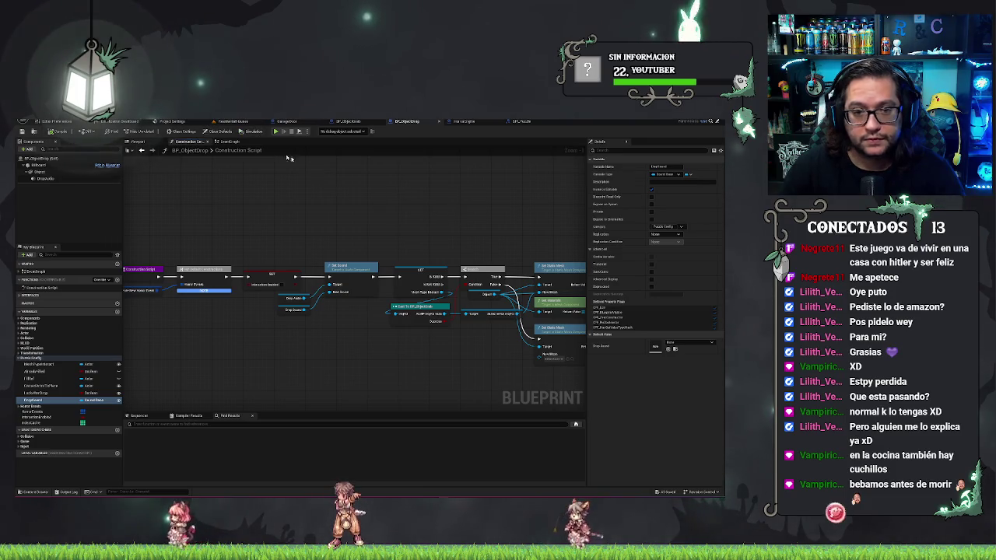
{"action": "left_click", "coordinate": [230, 141]}
Step: Drag a DropAudio reference into the event graph and create a Play node from it
{"action": "scroll", "coordinate": [292, 290], "scroll_direction": "up", "scroll_amount": 2}
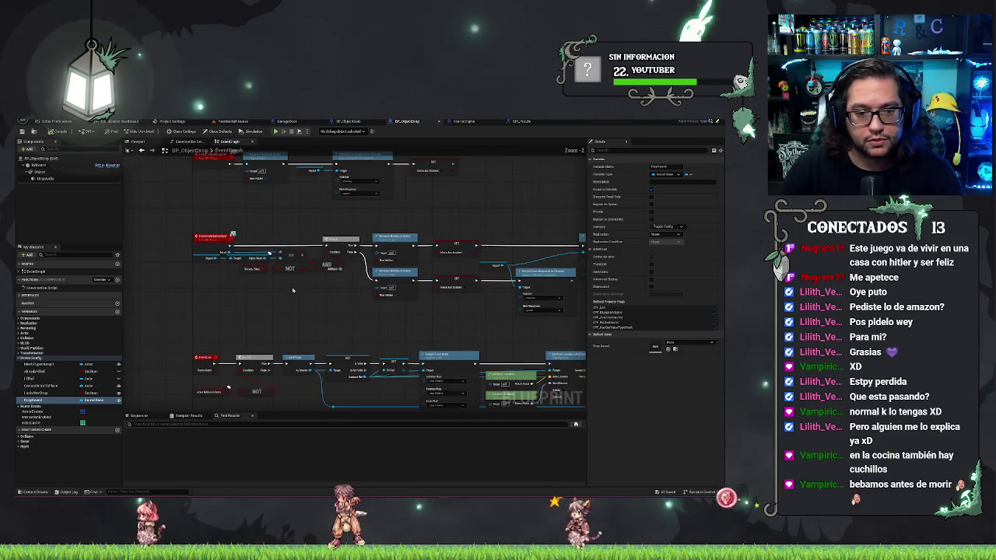
{"action": "left_click_drag", "start_coordinate": [293, 290], "coordinate": [284, 266]}
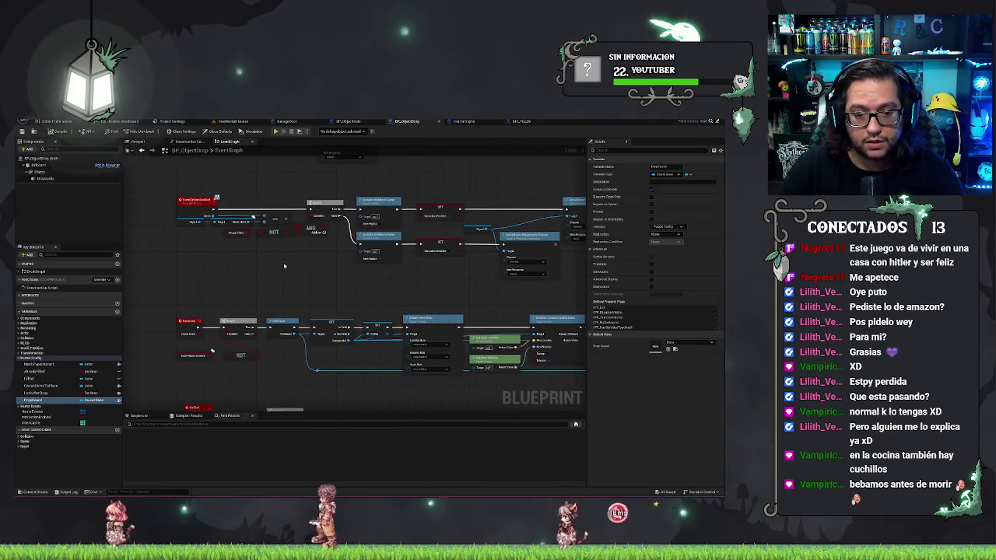
{"action": "mouse_move", "coordinate": [302, 299]}
{"action": "left_mouse_down"}
{"action": "mouse_move", "coordinate": [457, 207]}
{"action": "mouse_move", "coordinate": [594, 215]}
{"action": "left_mouse_up"}
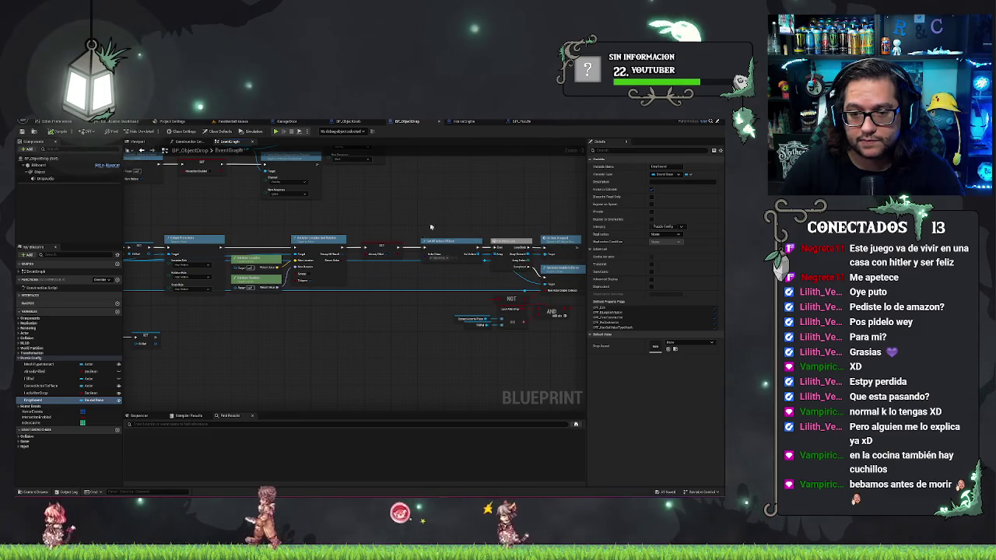
{"action": "left_click_drag", "start_coordinate": [44, 178], "coordinate": [320, 325]}
{"action": "type", "text": "play"}
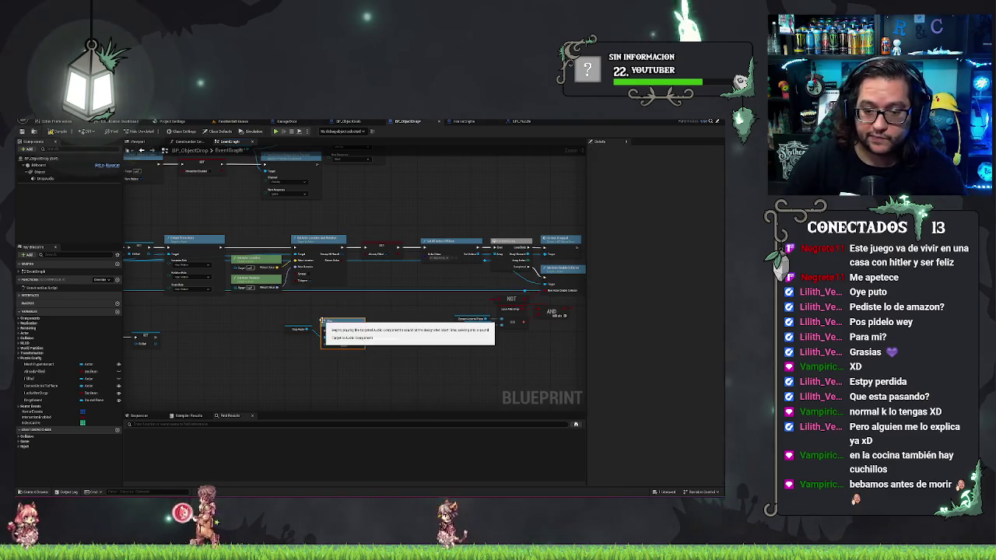
{"action": "key", "text": "Return"}
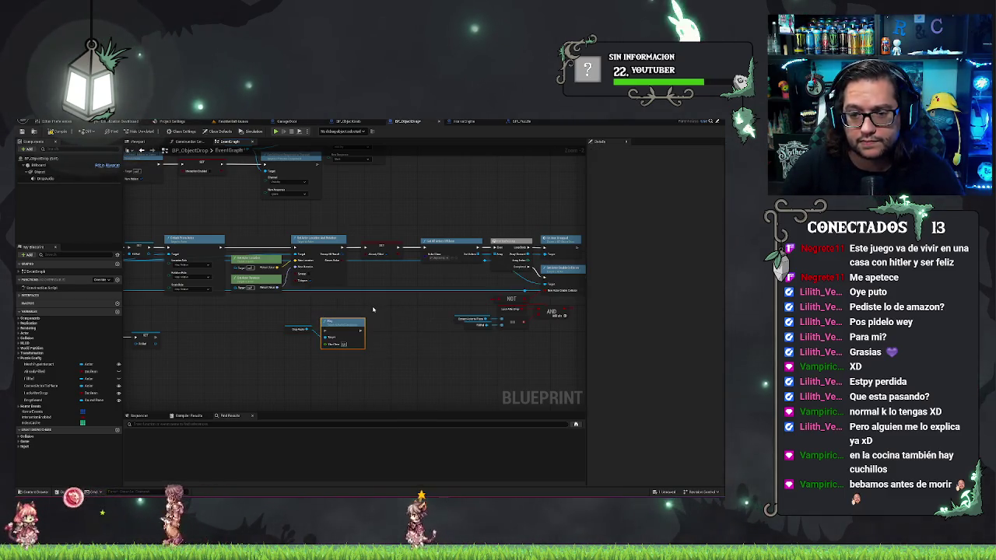
Step: Wire the Play node into the drop chain after SET, with the audio reference beside it
{"action": "left_click_drag", "start_coordinate": [372, 310], "coordinate": [463, 327]}
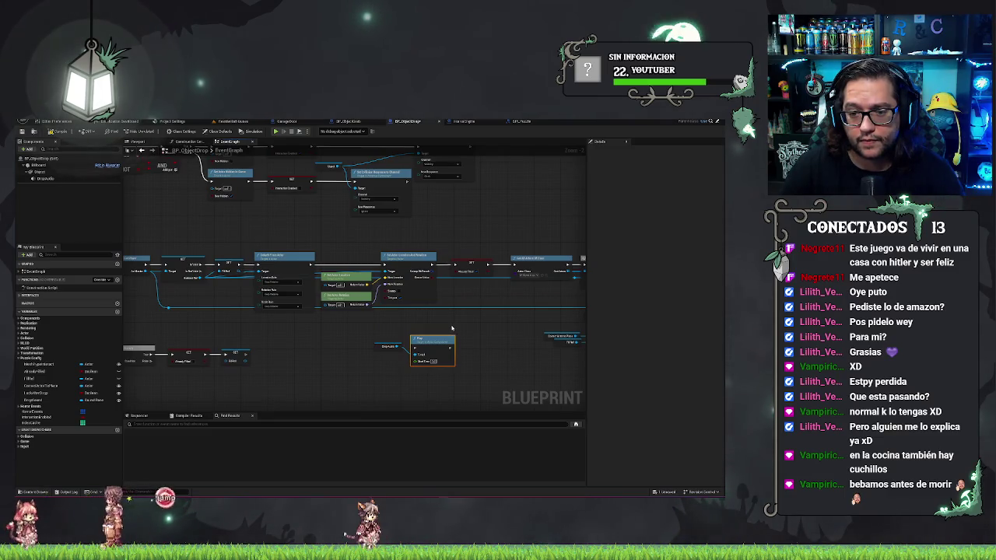
{"action": "left_click_drag", "start_coordinate": [452, 328], "coordinate": [325, 293]}
{"action": "left_click_drag", "start_coordinate": [372, 209], "coordinate": [304, 213]}
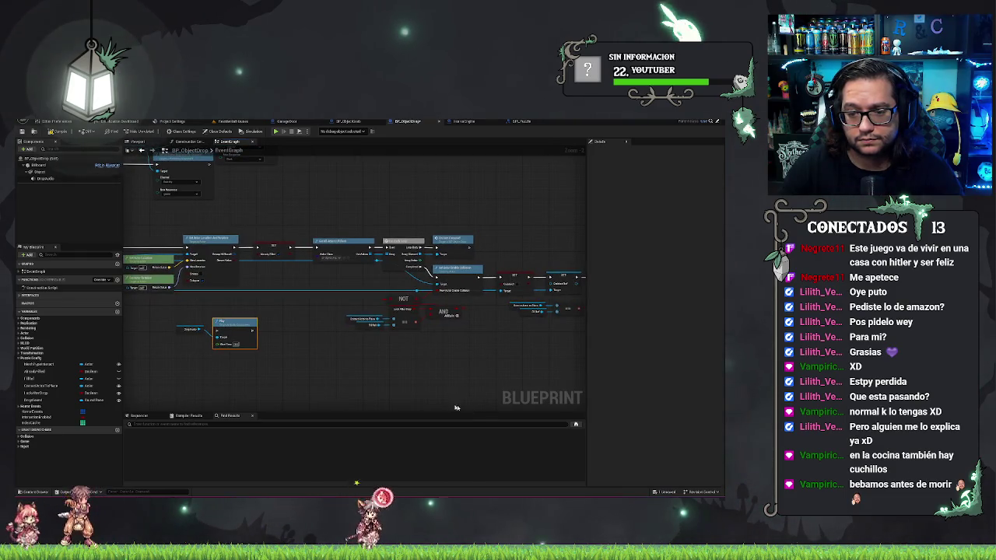
{"action": "left_click_drag", "start_coordinate": [456, 407], "coordinate": [422, 400]}
{"action": "mouse_move", "coordinate": [296, 196]}
{"action": "left_mouse_down"}
{"action": "mouse_move", "coordinate": [524, 367]}
{"action": "mouse_move", "coordinate": [479, 360]}
{"action": "mouse_move", "coordinate": [541, 365]}
{"action": "left_mouse_up"}
{"action": "left_click_drag", "start_coordinate": [221, 325], "coordinate": [314, 240]}
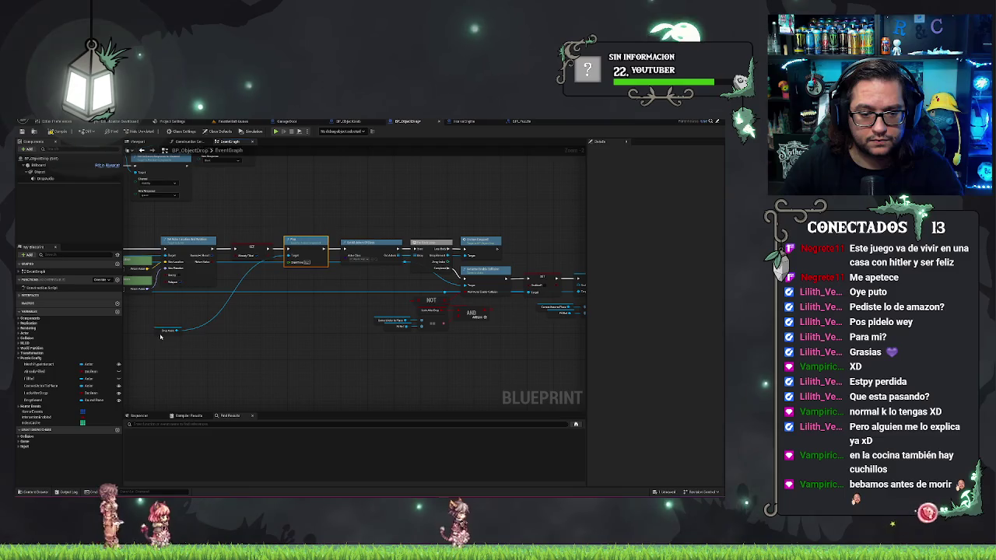
{"action": "left_click_drag", "start_coordinate": [165, 331], "coordinate": [259, 274]}
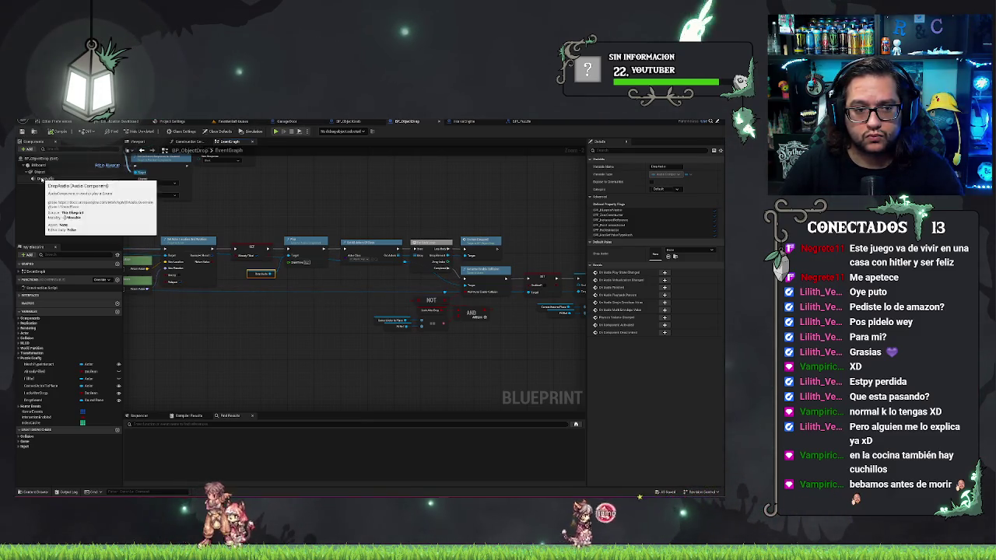
Step: Browse DropAudio's Sound list but leave it at None, then switch to BP_ObjectGrab
{"action": "left_click", "coordinate": [32, 179]}
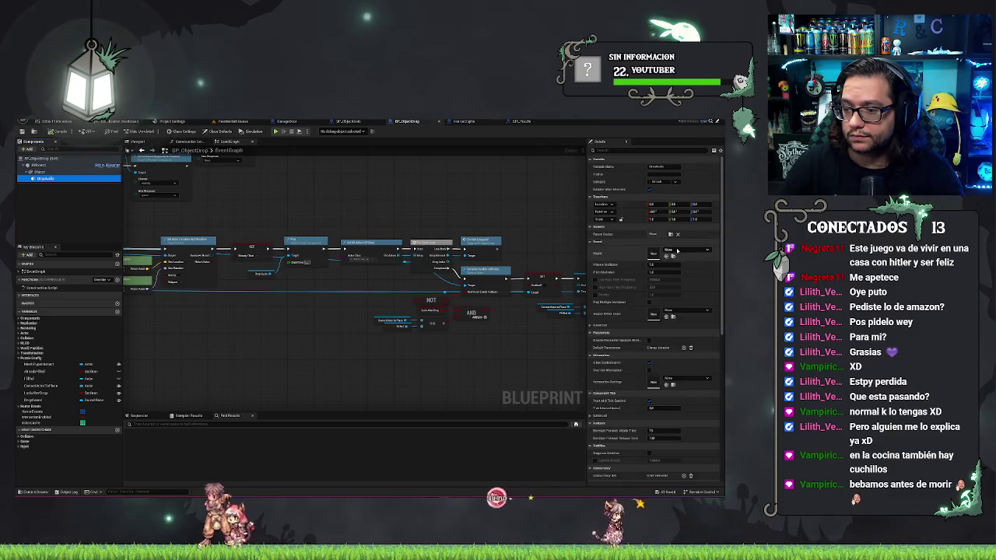
{"action": "left_click", "coordinate": [677, 249]}
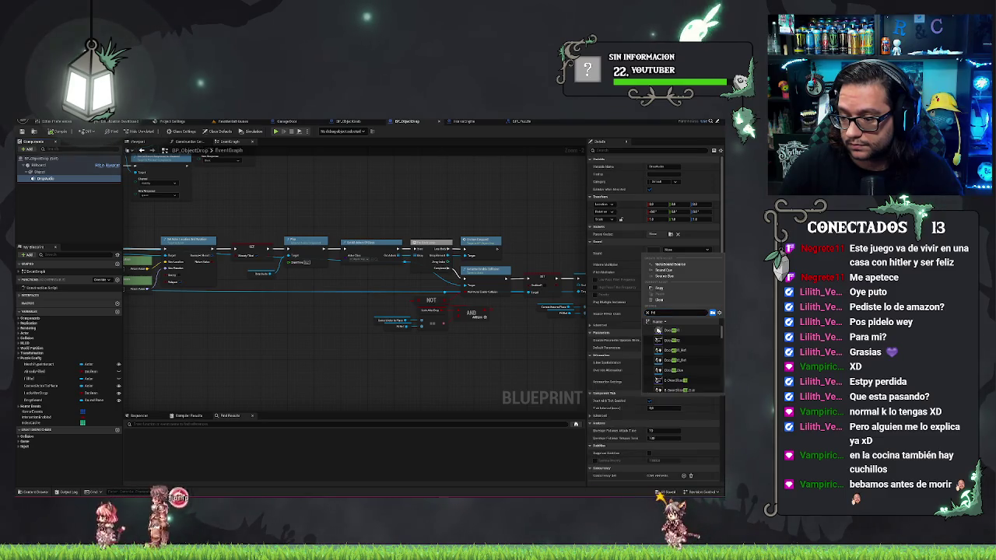
{"action": "scroll", "coordinate": [658, 331], "scroll_direction": "down", "scroll_amount": 5}
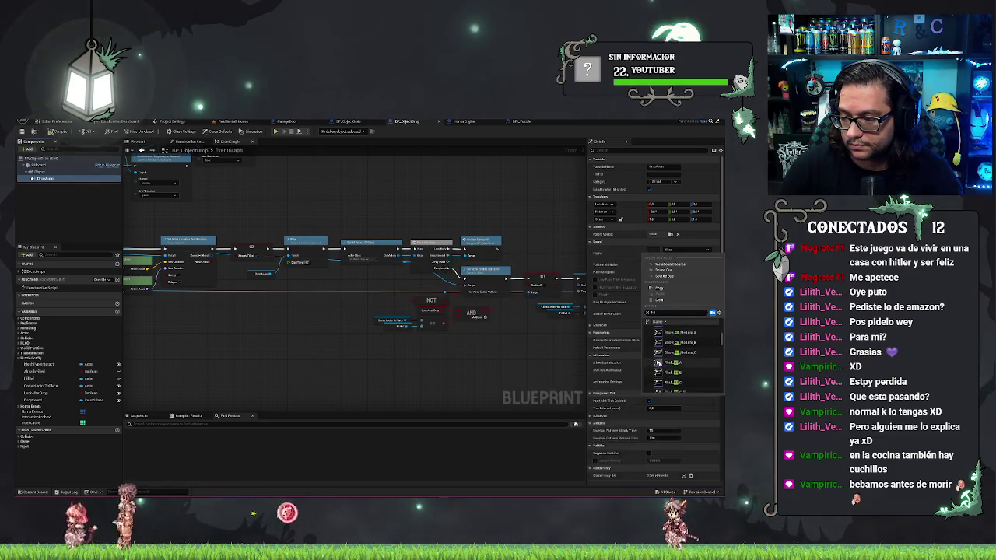
{"action": "scroll", "coordinate": [661, 370], "scroll_direction": "down", "scroll_amount": 3}
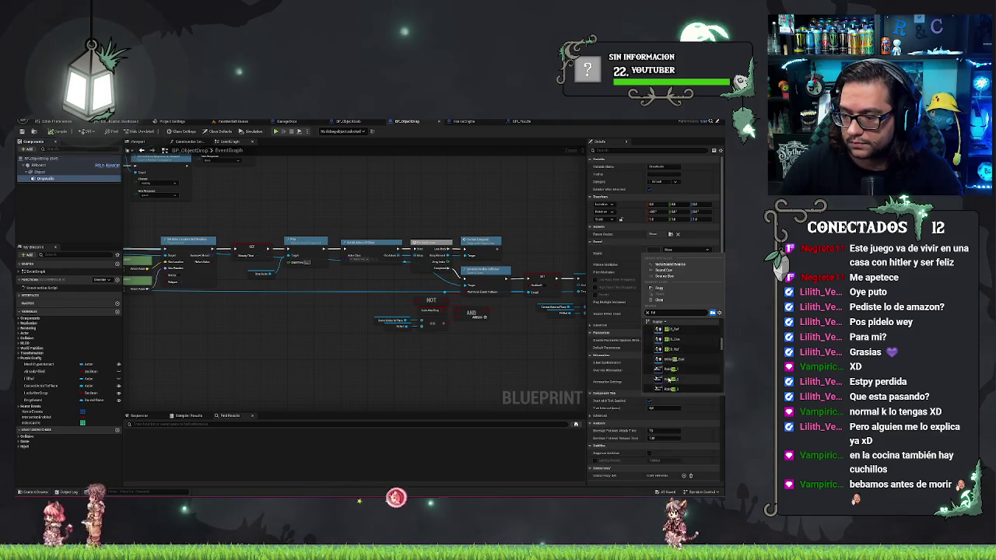
{"action": "scroll", "coordinate": [676, 366], "scroll_direction": "down", "scroll_amount": 5}
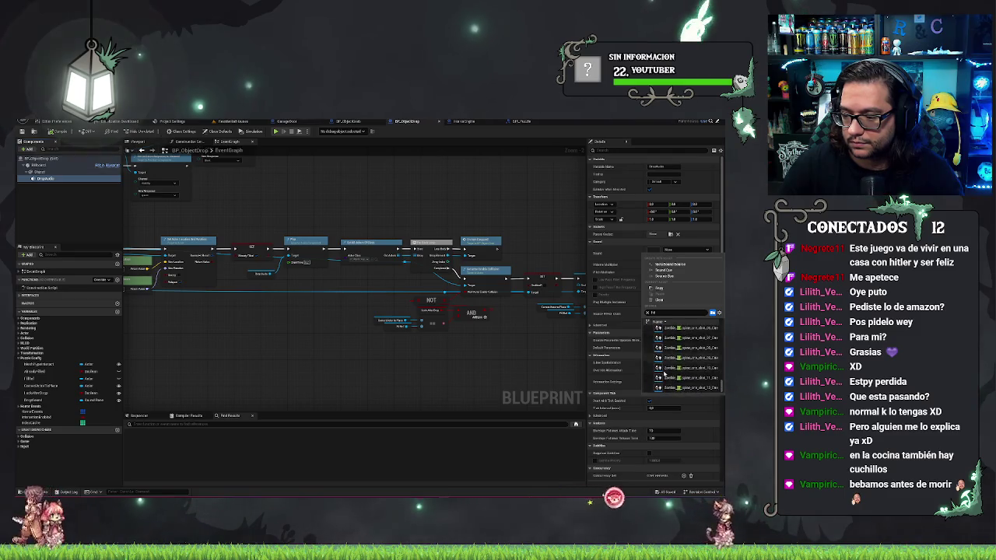
{"action": "scroll", "coordinate": [664, 370], "scroll_direction": "up", "scroll_amount": 8}
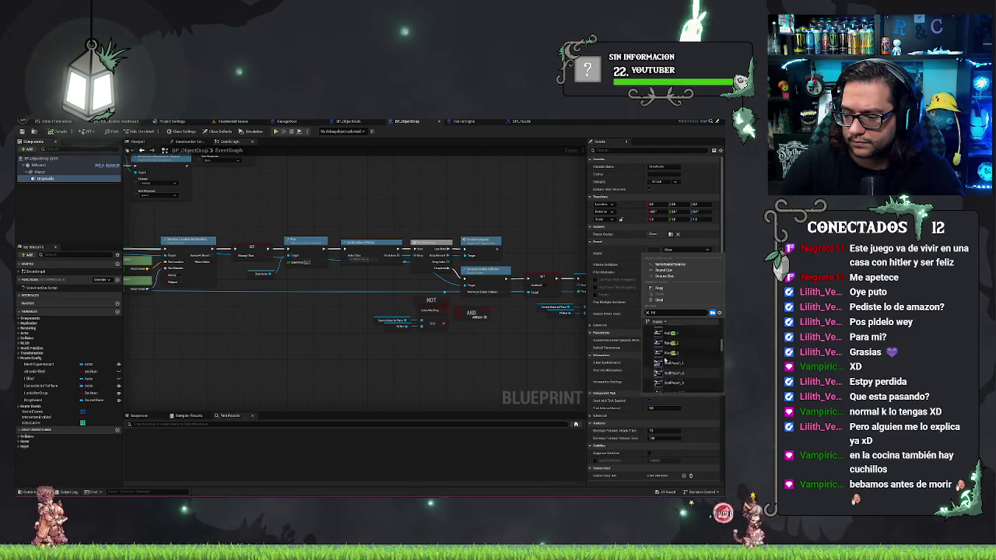
{"action": "left_click", "coordinate": [442, 394]}
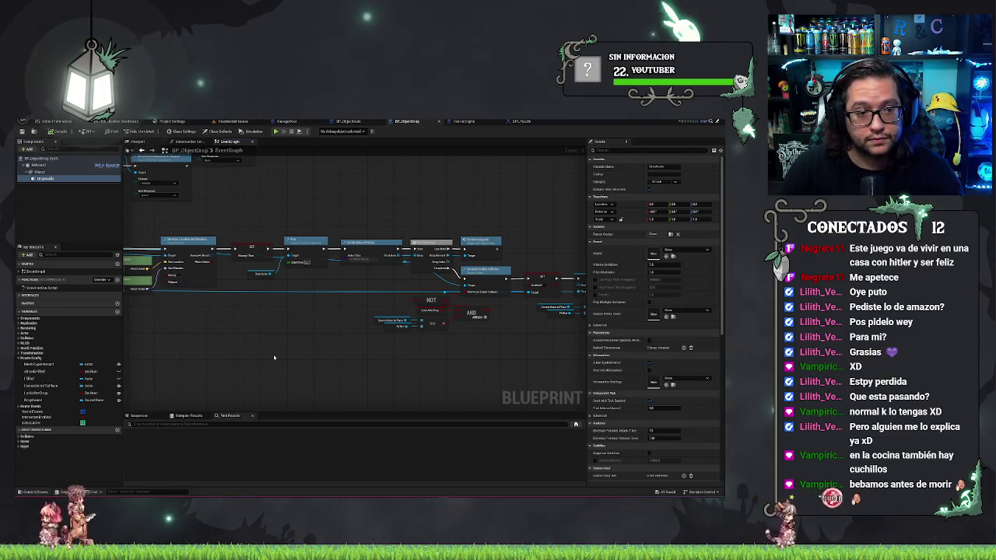
{"action": "left_click", "coordinate": [349, 122]}
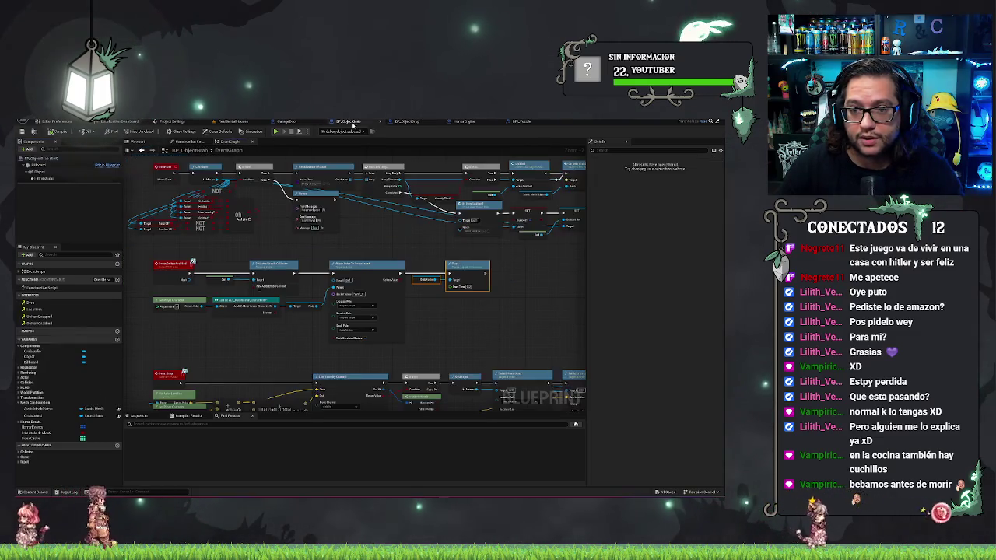
Step: Check the grab audio component's Sound list without changing it
{"action": "left_click", "coordinate": [46, 179]}
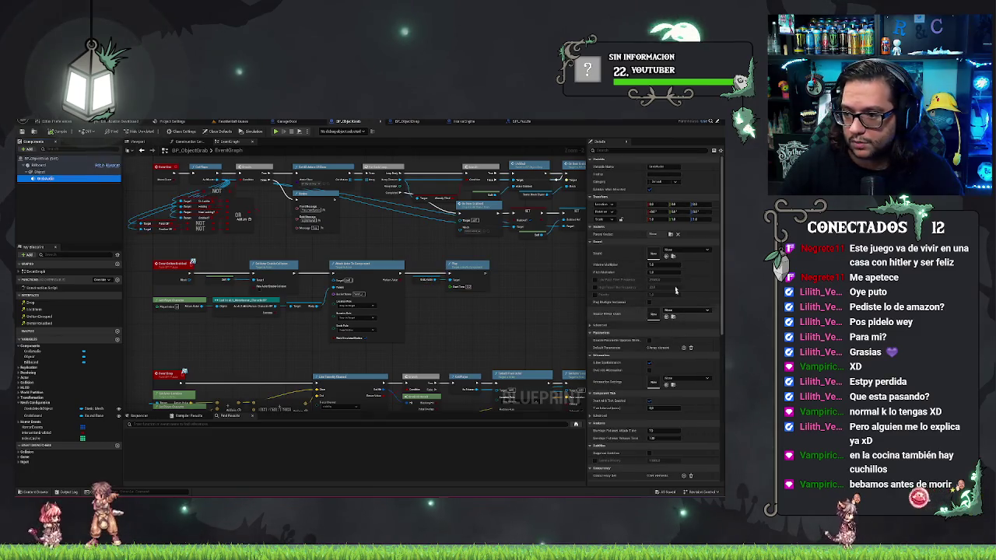
{"action": "left_click", "coordinate": [684, 249]}
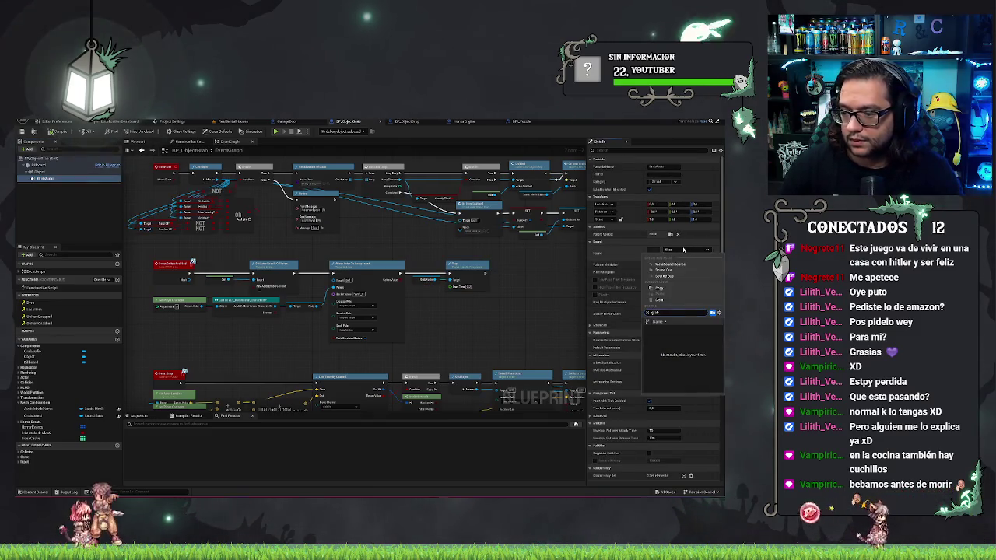
{"action": "left_click", "coordinate": [534, 332]}
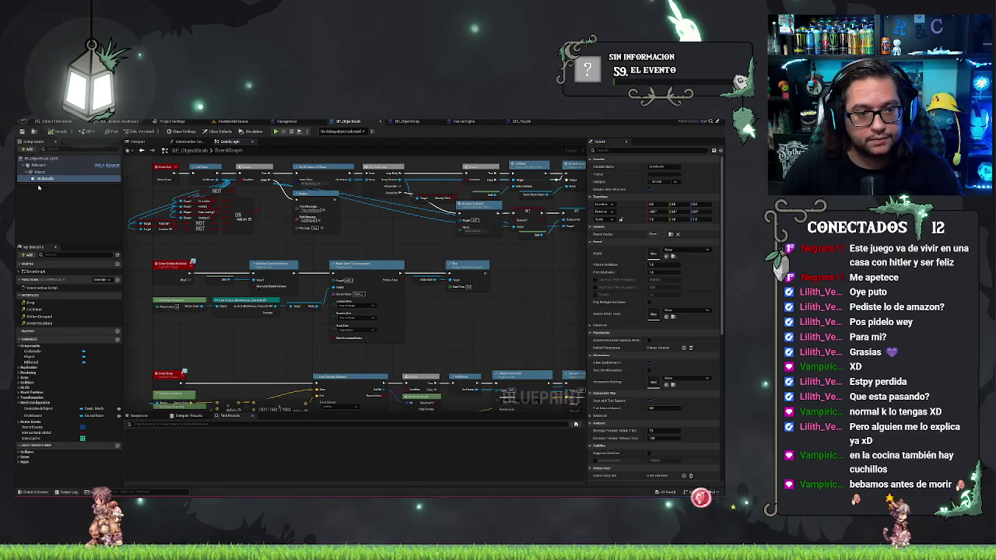
Step: Set the grab sound variable's default to the Book sound, then return to BP_ObjectDrop
{"action": "left_click", "coordinate": [42, 416]}
{"action": "left_click", "coordinate": [685, 345]}
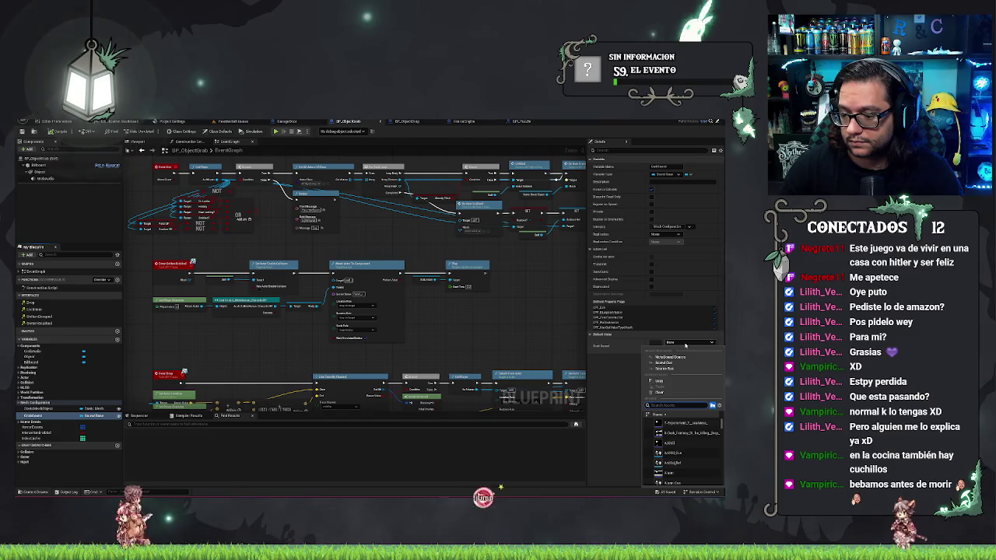
{"action": "scroll", "coordinate": [712, 434], "scroll_direction": "down", "scroll_amount": 5}
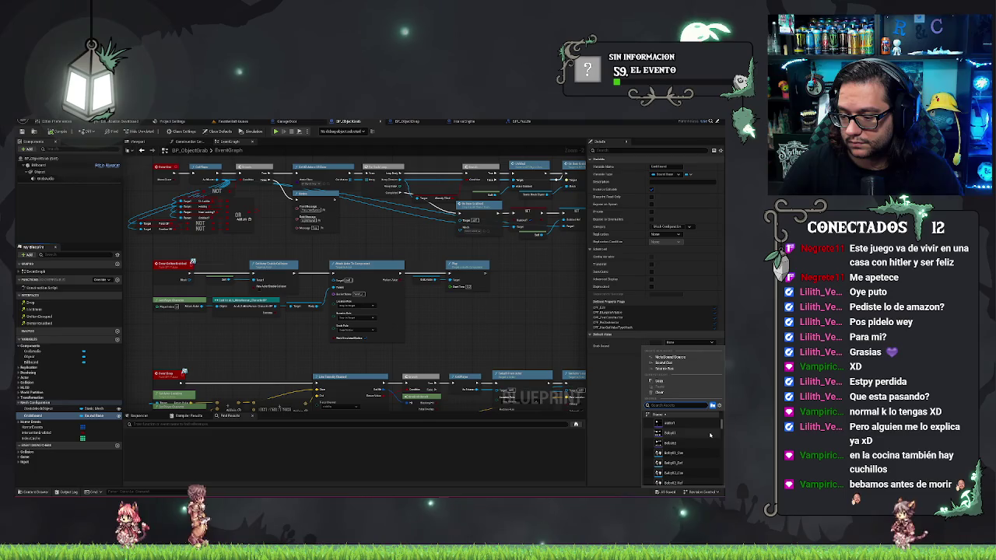
{"action": "scroll", "coordinate": [710, 435], "scroll_direction": "up", "scroll_amount": 3}
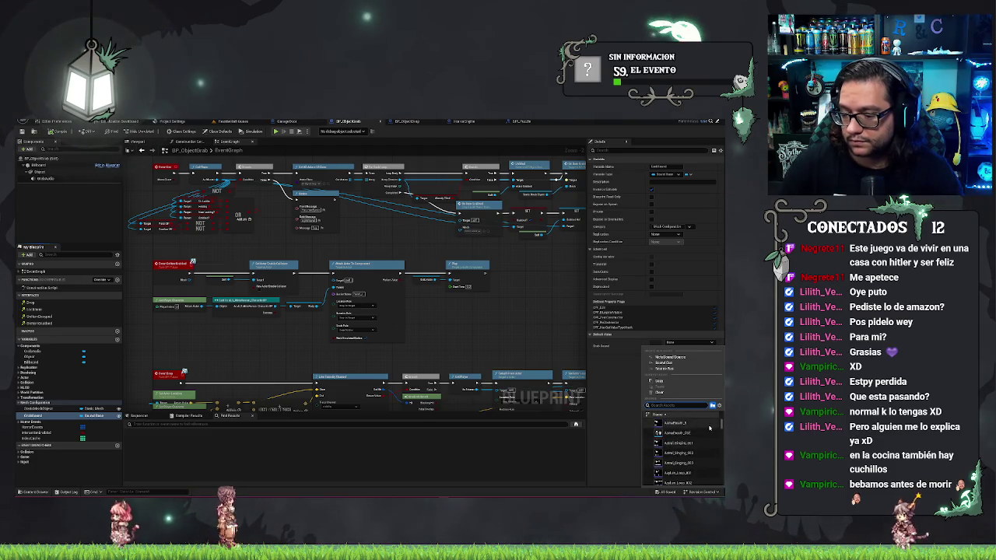
{"action": "type", "text": "bo"}
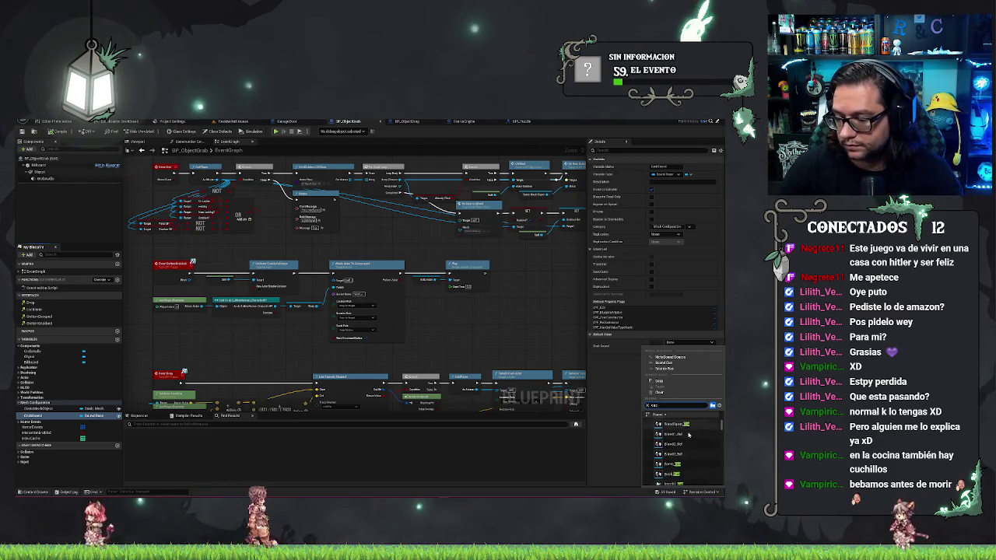
{"action": "scroll", "coordinate": [685, 440], "scroll_direction": "down", "scroll_amount": 1}
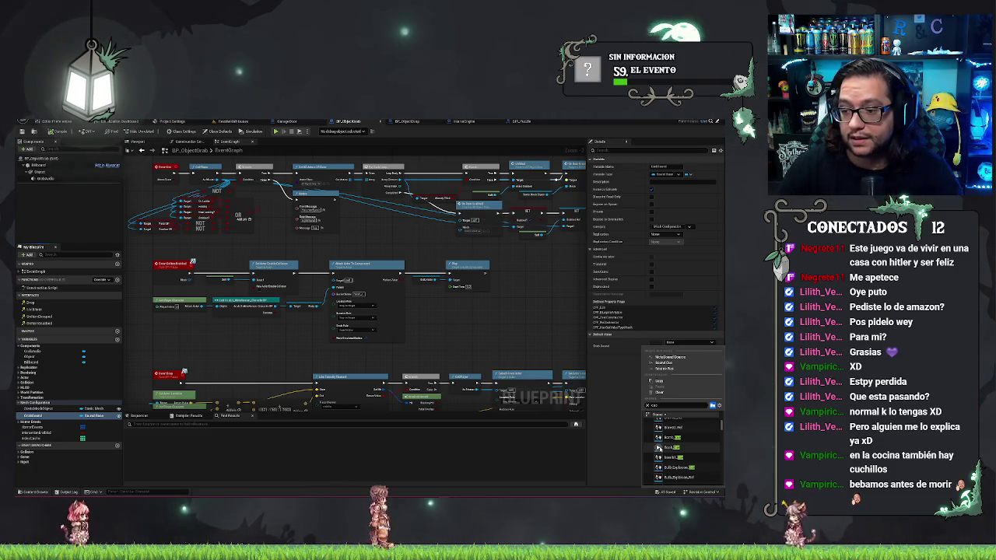
{"action": "left_click", "coordinate": [660, 448]}
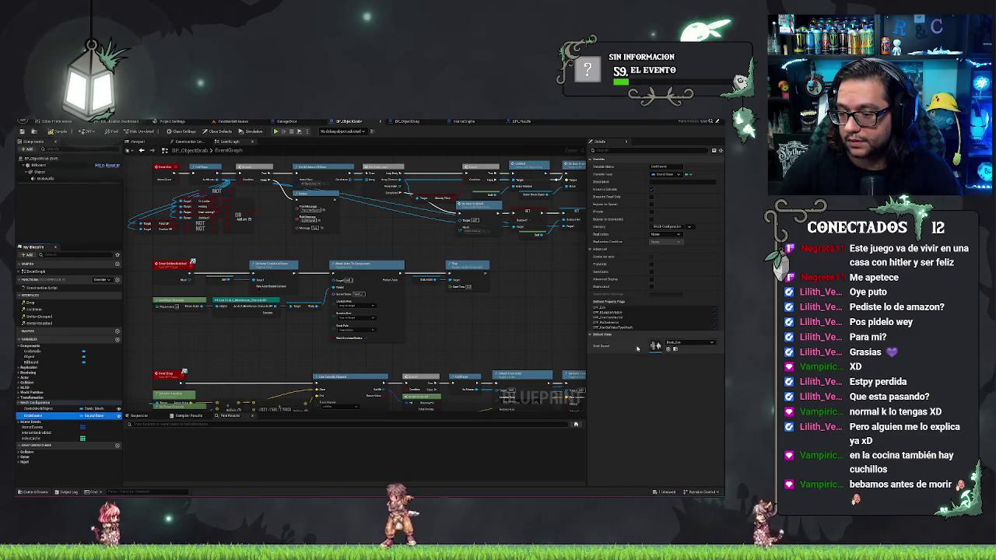
{"action": "key", "text": "ctrl+Tab"}
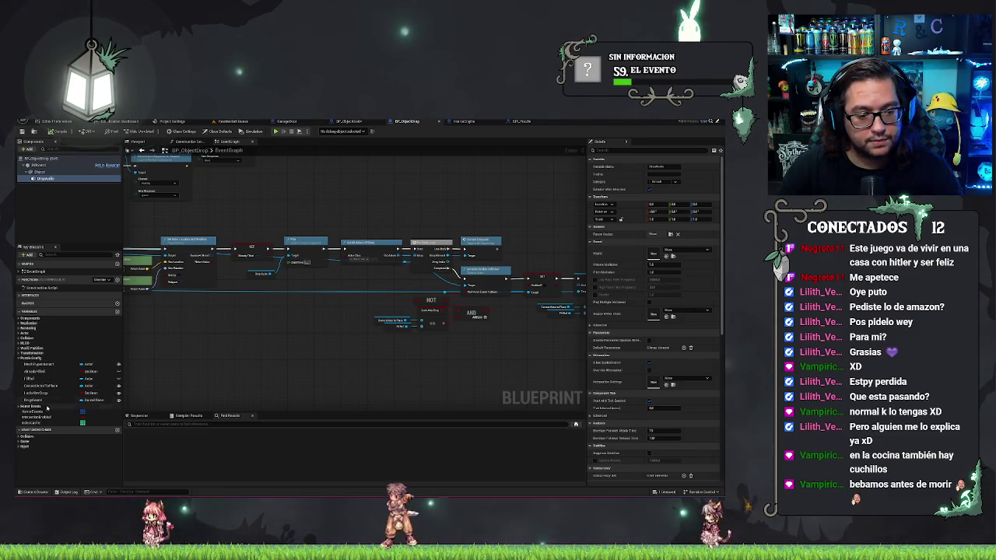
Step: Set the Drop Sound variable's default to the Book sound
{"action": "left_click", "coordinate": [35, 400]}
{"action": "left_click", "coordinate": [647, 350], "text": "shift"}
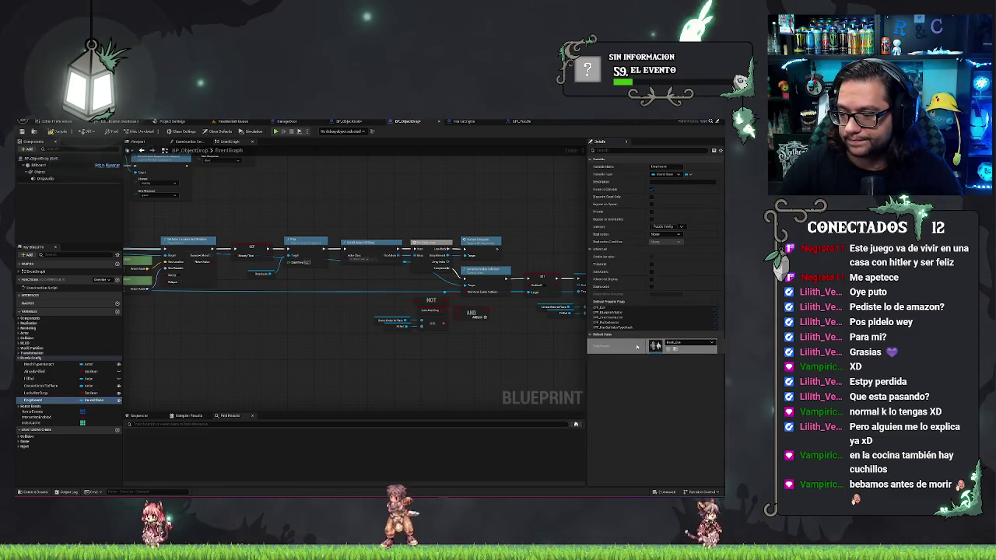
{"action": "left_click", "coordinate": [348, 122]}
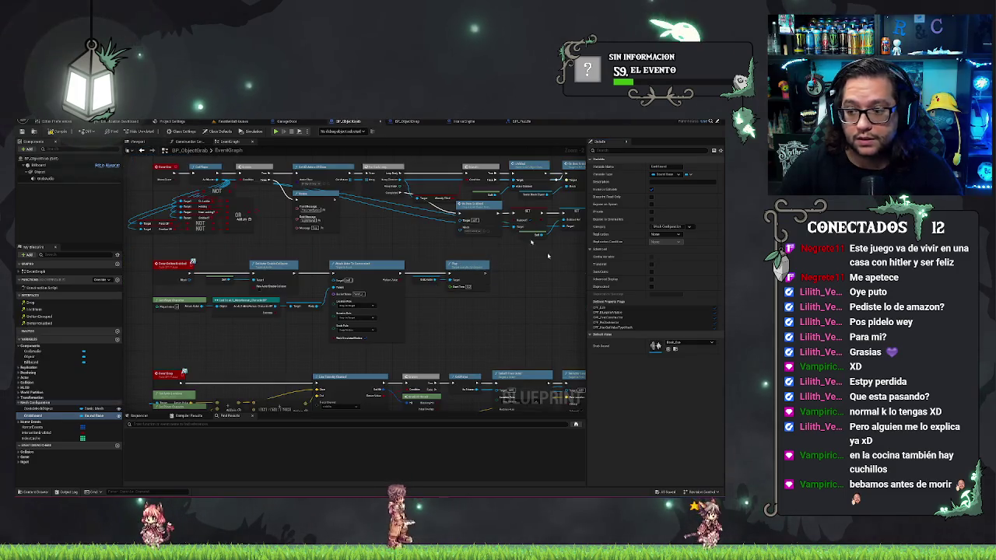
Step: Browse the sound list and pick a different sound as the drop sound default
{"action": "left_click", "coordinate": [684, 342]}
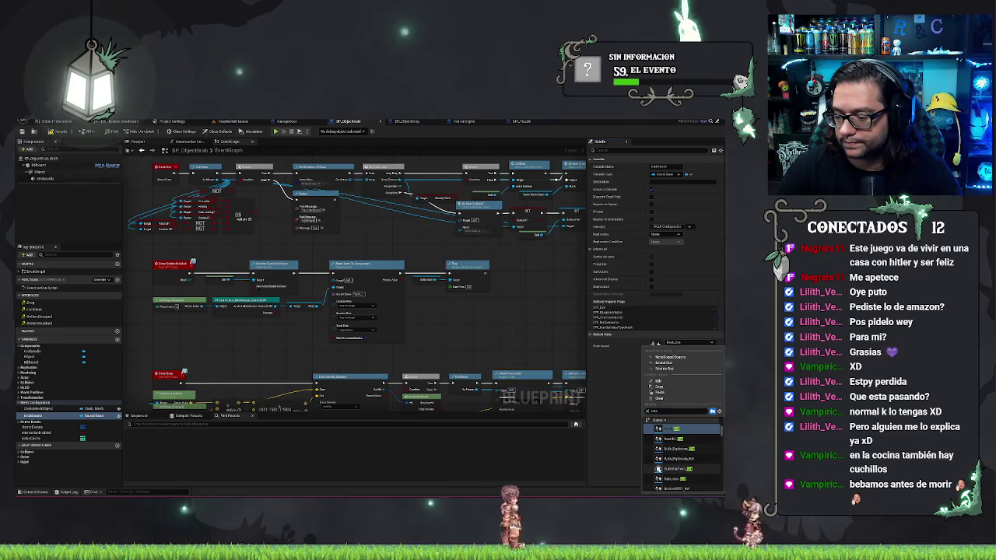
{"action": "scroll", "coordinate": [660, 470], "scroll_direction": "down", "scroll_amount": 1}
{"action": "scroll", "coordinate": [697, 447], "scroll_direction": "down", "scroll_amount": 10}
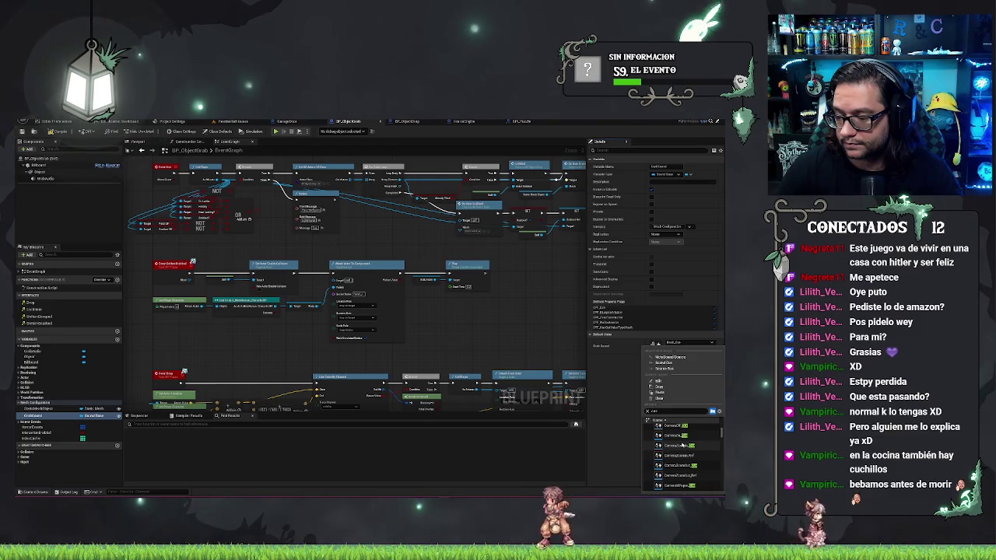
{"action": "scroll", "coordinate": [682, 446], "scroll_direction": "down", "scroll_amount": 3}
{"action": "scroll", "coordinate": [682, 445], "scroll_direction": "down", "scroll_amount": 3}
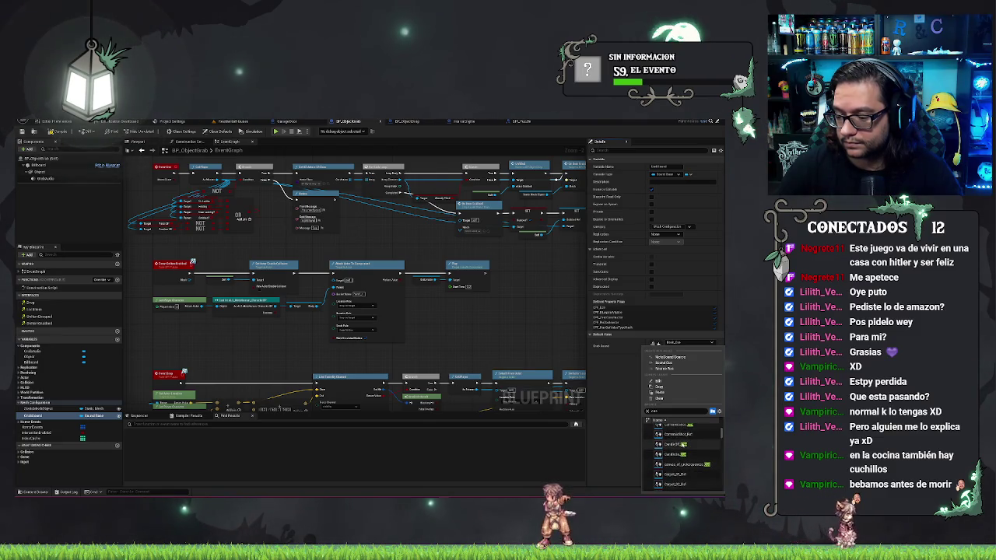
{"action": "scroll", "coordinate": [676, 461], "scroll_direction": "down", "scroll_amount": 2}
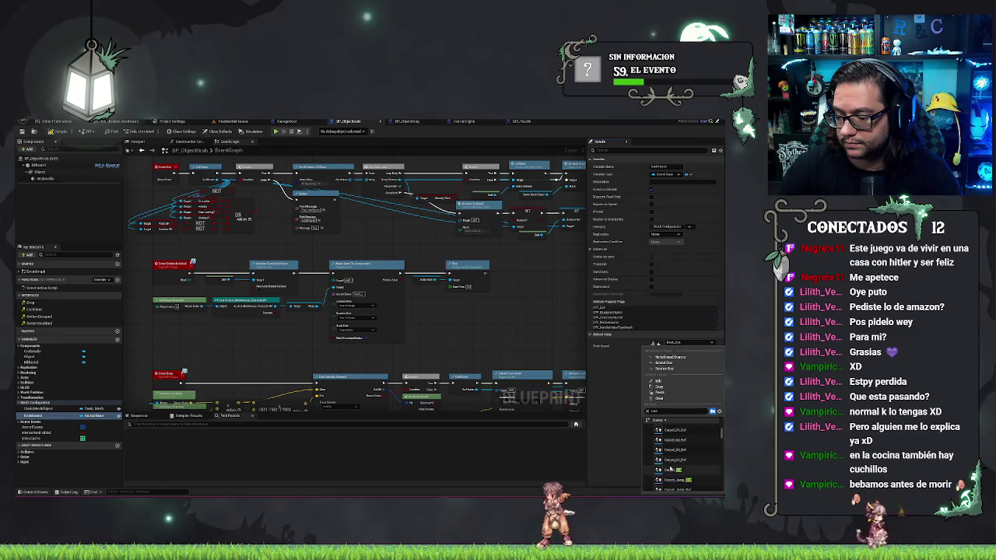
{"action": "scroll", "coordinate": [663, 459], "scroll_direction": "down", "scroll_amount": 1}
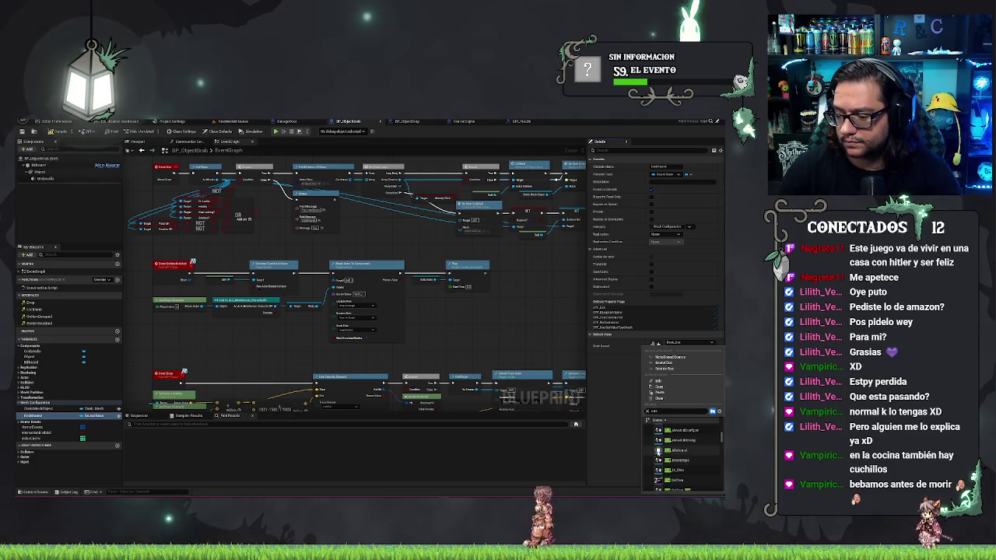
{"action": "scroll", "coordinate": [708, 456], "scroll_direction": "down", "scroll_amount": 3}
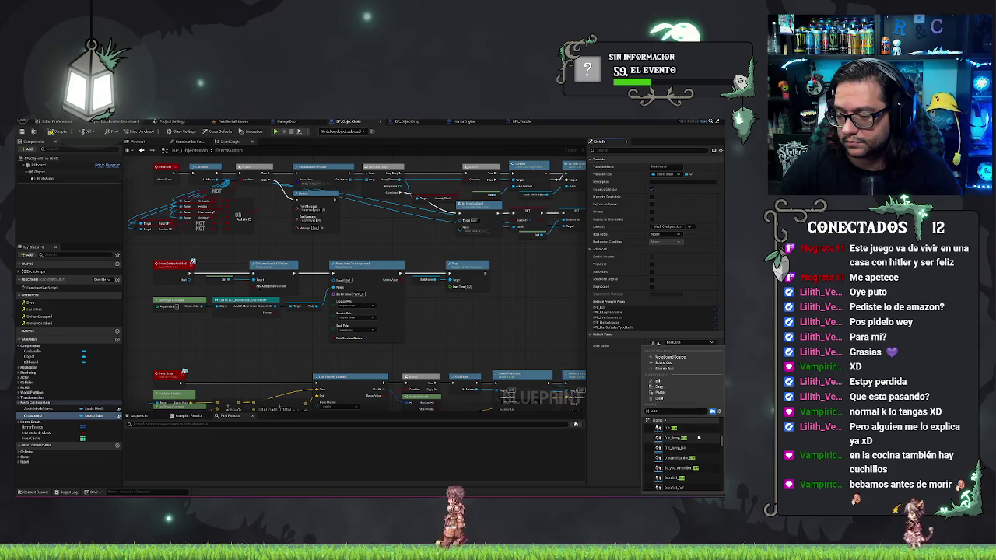
{"action": "scroll", "coordinate": [698, 438], "scroll_direction": "down", "scroll_amount": 3}
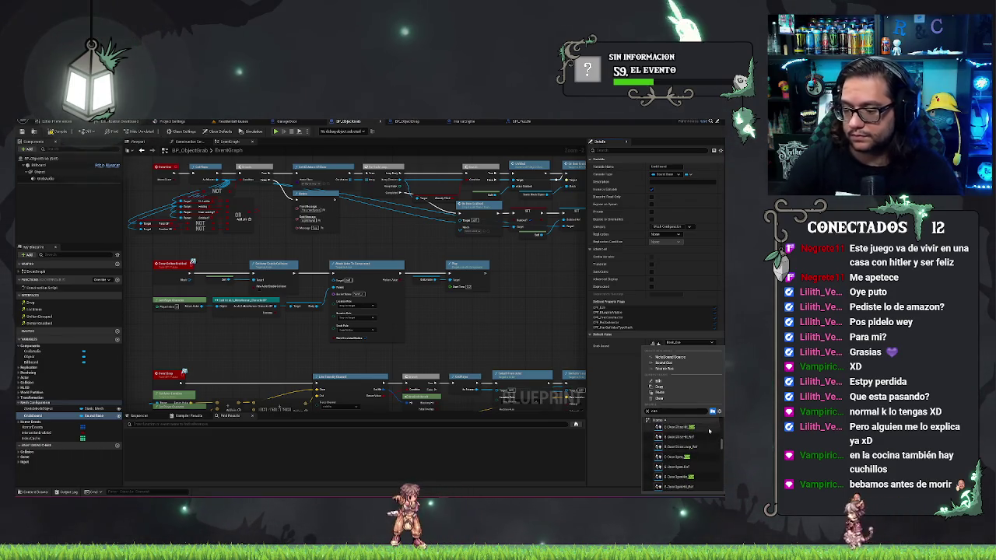
{"action": "scroll", "coordinate": [709, 431], "scroll_direction": "down", "scroll_amount": 1}
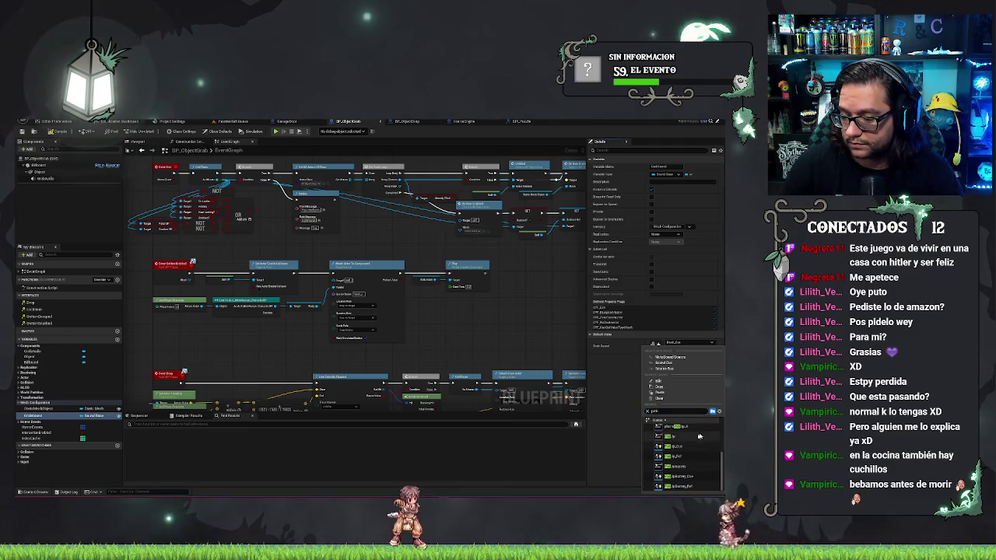
{"action": "left_click", "coordinate": [674, 427]}
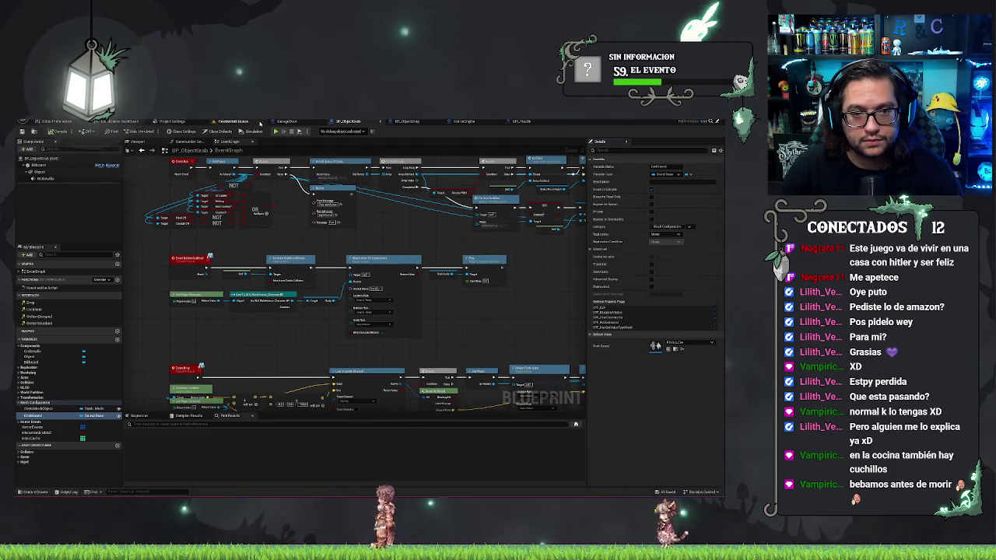
Step: Playtest the kitchen level from a floor spot, stop it, and return to BP_ObjectDrop
{"action": "left_click", "coordinate": [231, 121]}
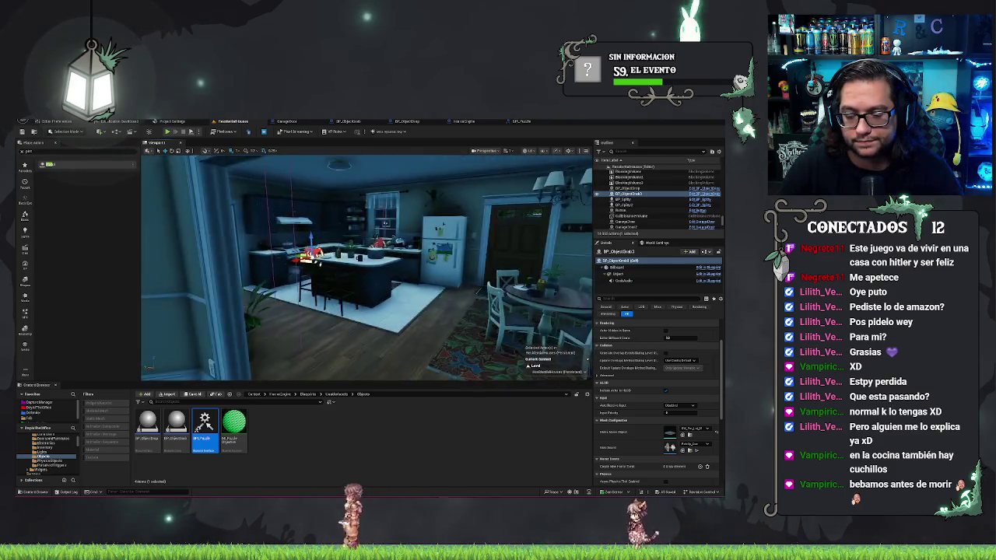
{"action": "right_click", "coordinate": [458, 358]}
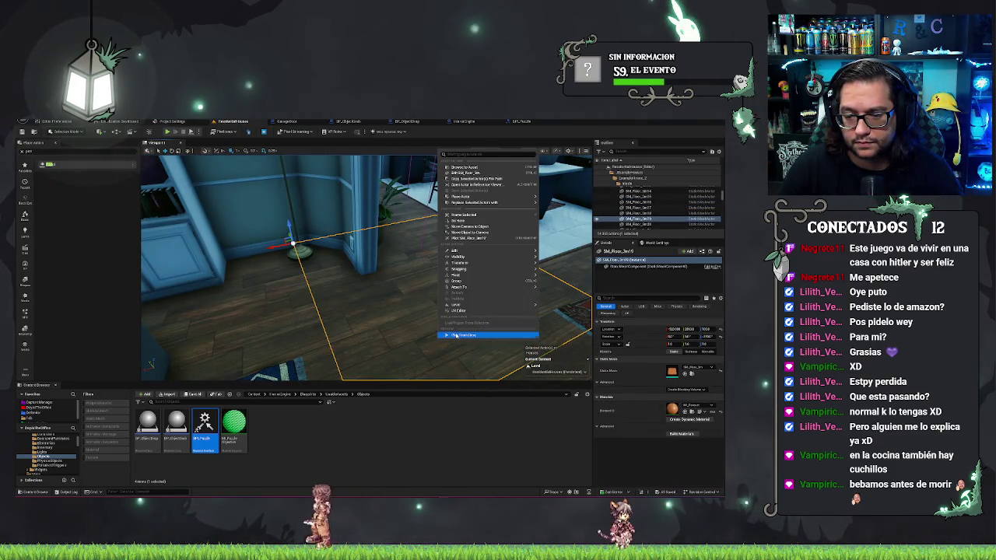
{"action": "left_click", "coordinate": [456, 336]}
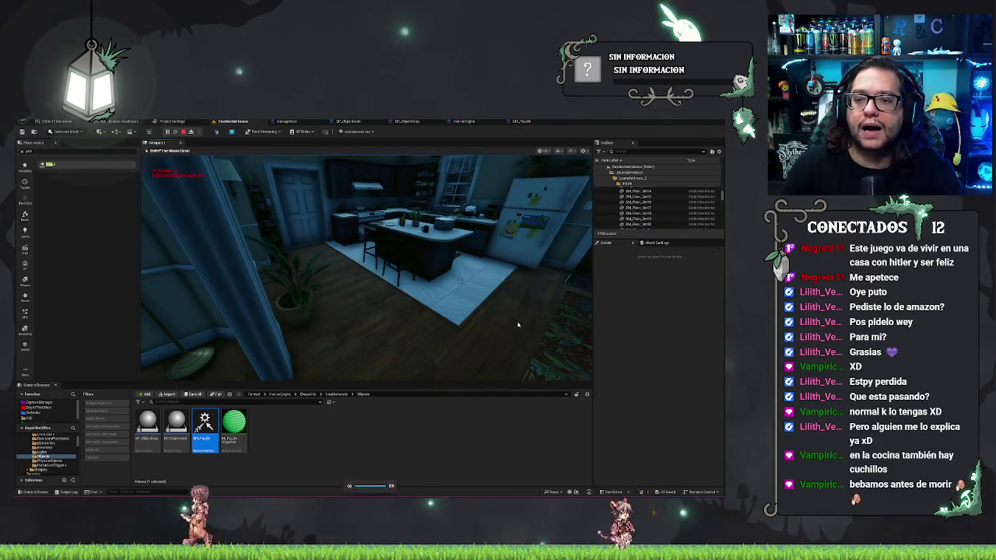
{"action": "key", "text": "Escape"}
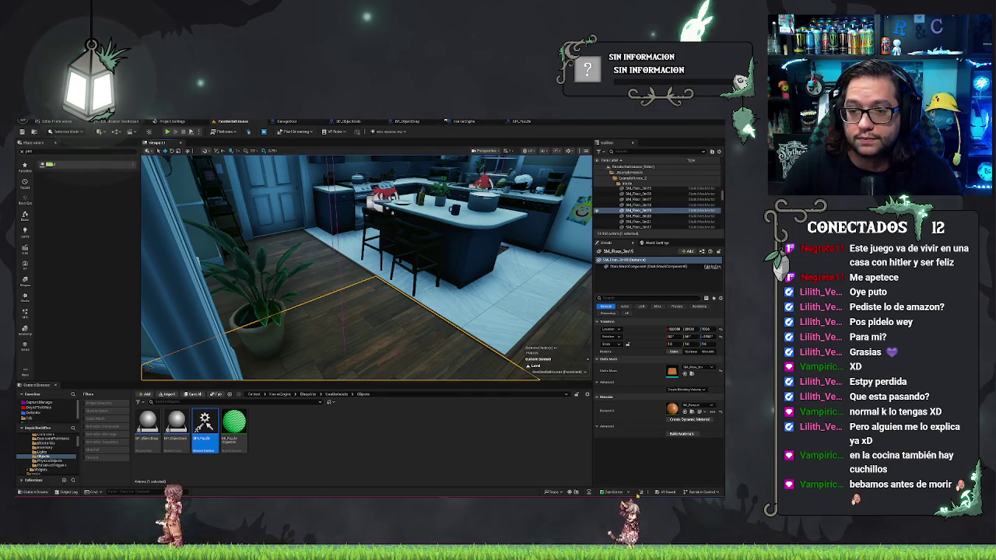
{"action": "left_click", "coordinate": [399, 122]}
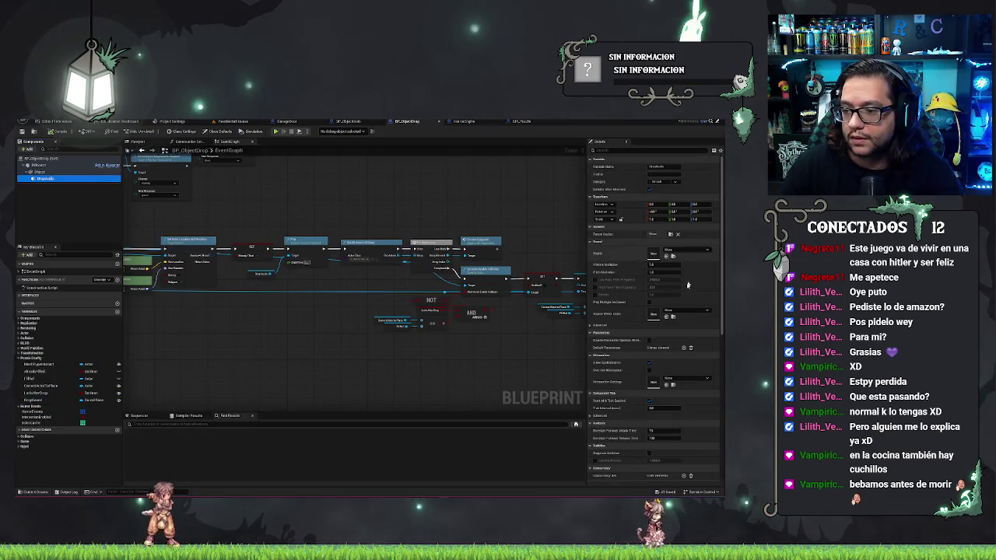
Step: Toggle the sound component's Auto Activate setting in BP_ObjectDrop
{"action": "scroll", "coordinate": [682, 300], "scroll_direction": "up", "scroll_amount": 5}
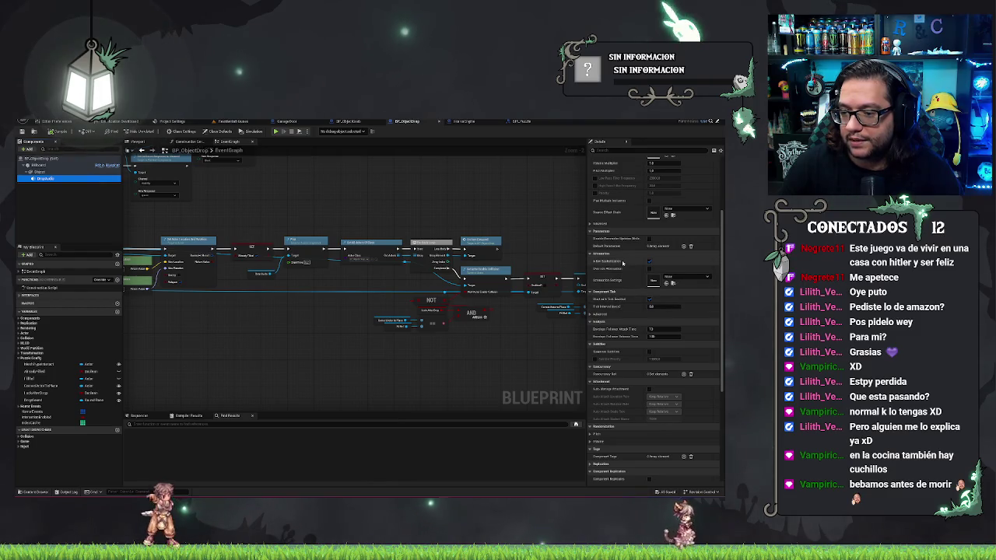
{"action": "scroll", "coordinate": [628, 269], "scroll_direction": "down", "scroll_amount": 6}
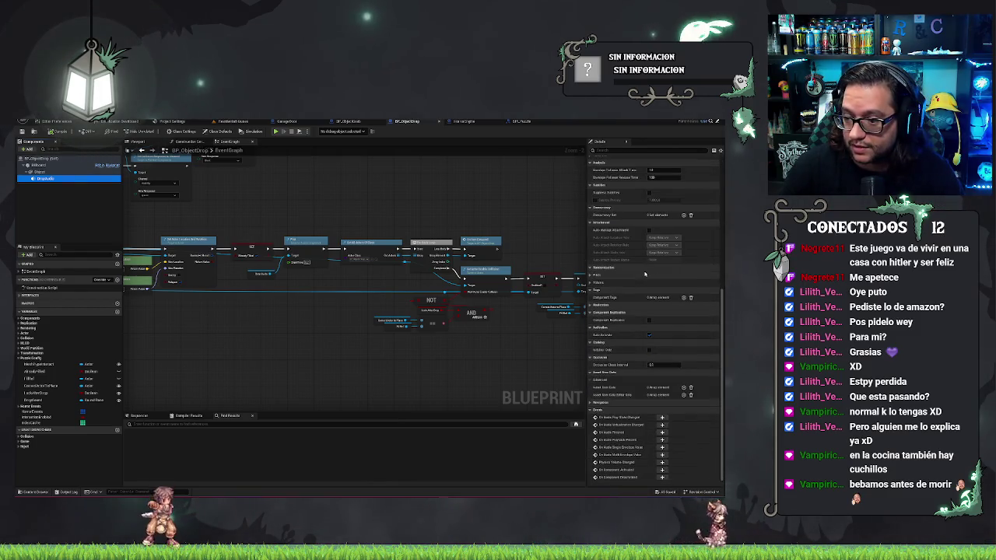
{"action": "left_click", "coordinate": [650, 335]}
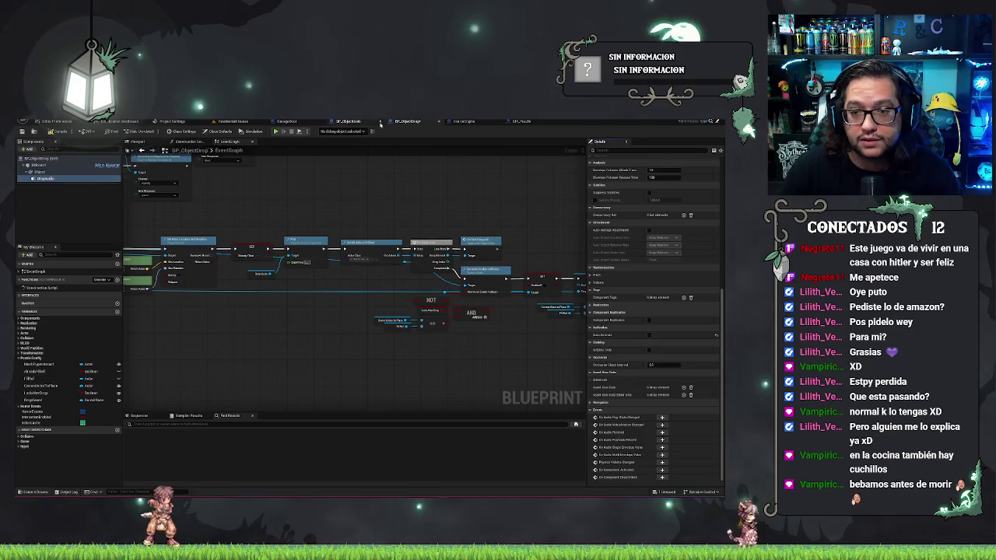
{"action": "left_click", "coordinate": [356, 122]}
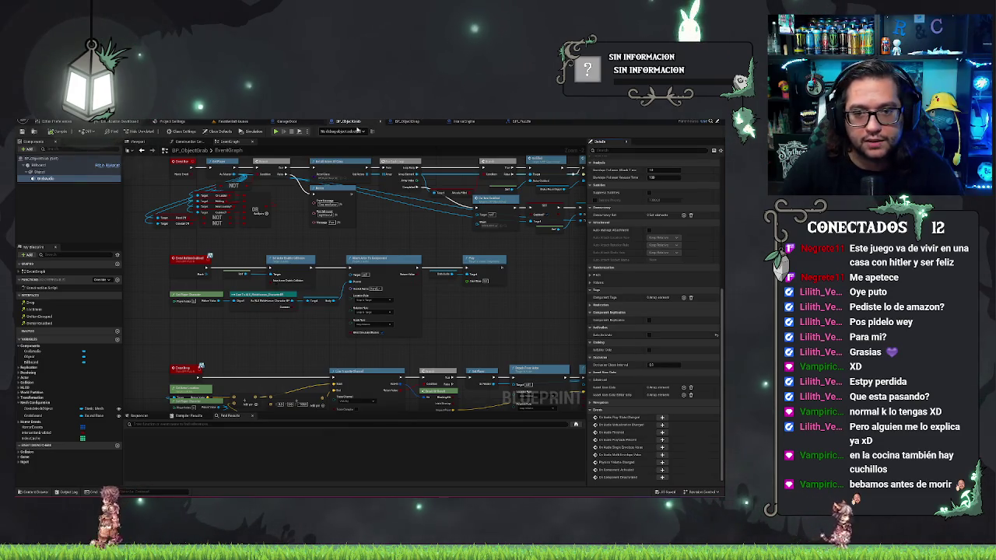
Step: Start a Play From Here test from a spot in the kitchen
{"action": "left_click", "coordinate": [231, 121]}
{"action": "right_click", "coordinate": [412, 367]}
{"action": "left_click", "coordinate": [415, 365]}
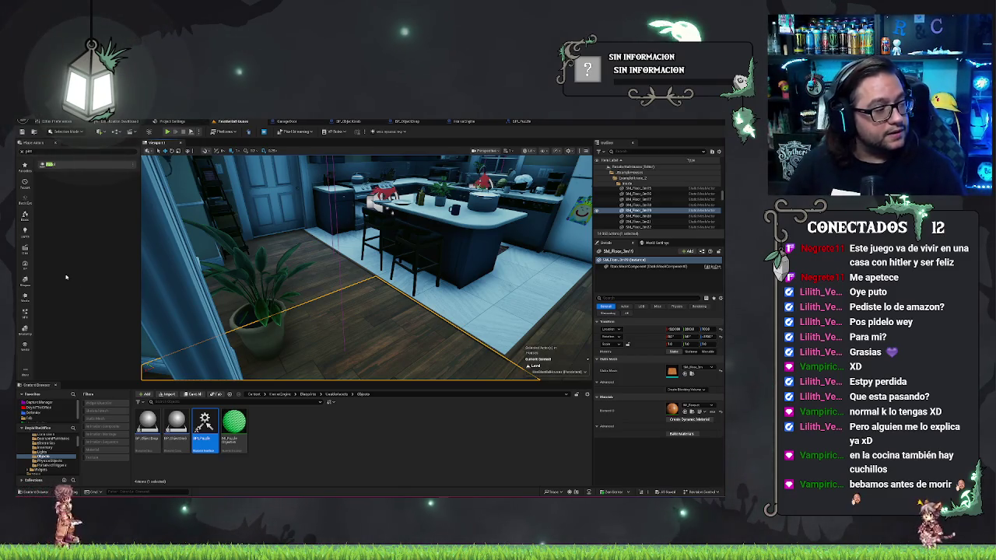
Step: Walk toward the kitchen island, stop the playtest, then frame and deselect the red puzzle piece at the sink
{"action": "key", "text": "w"}
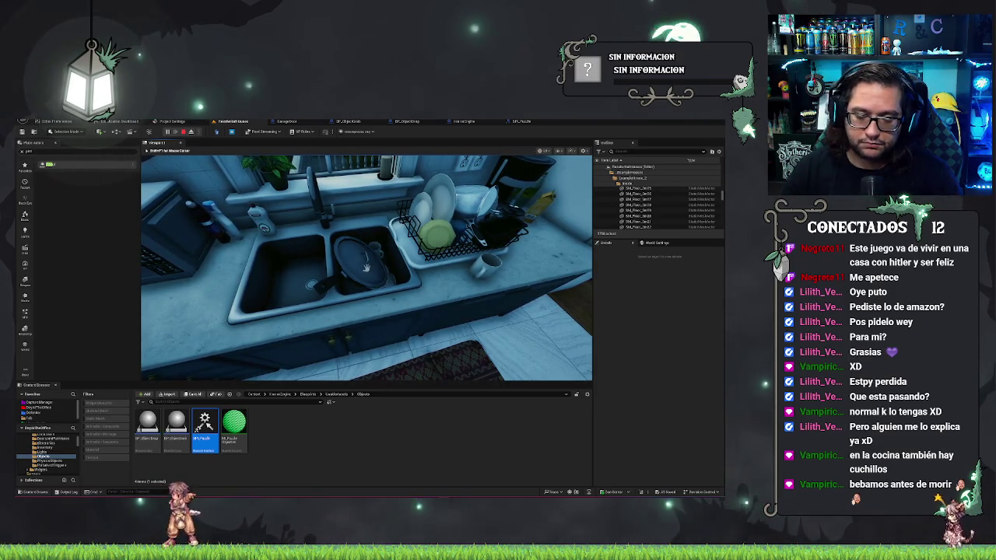
{"action": "key", "text": "Escape"}
{"action": "key", "text": "f"}
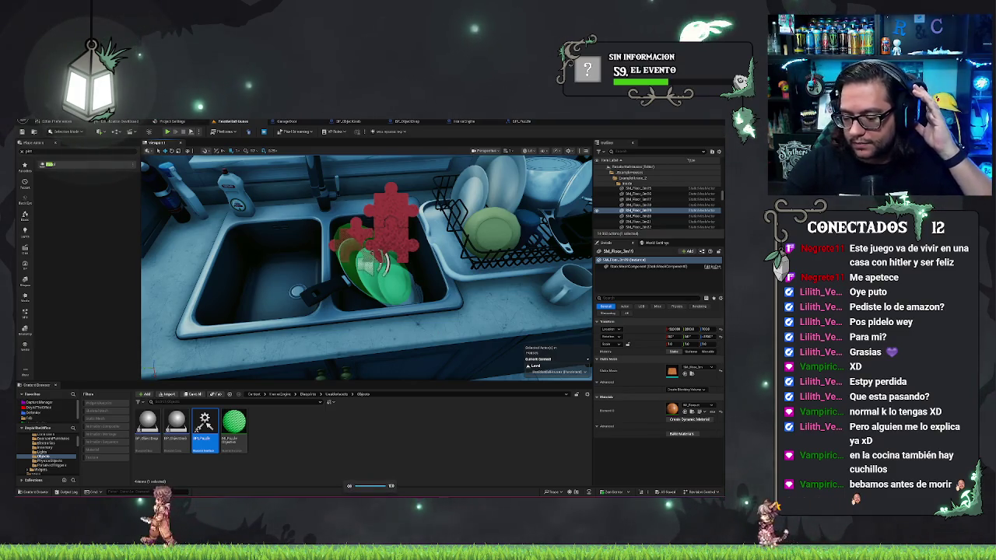
{"action": "scroll", "coordinate": [393, 223], "scroll_direction": "down", "scroll_amount": 10}
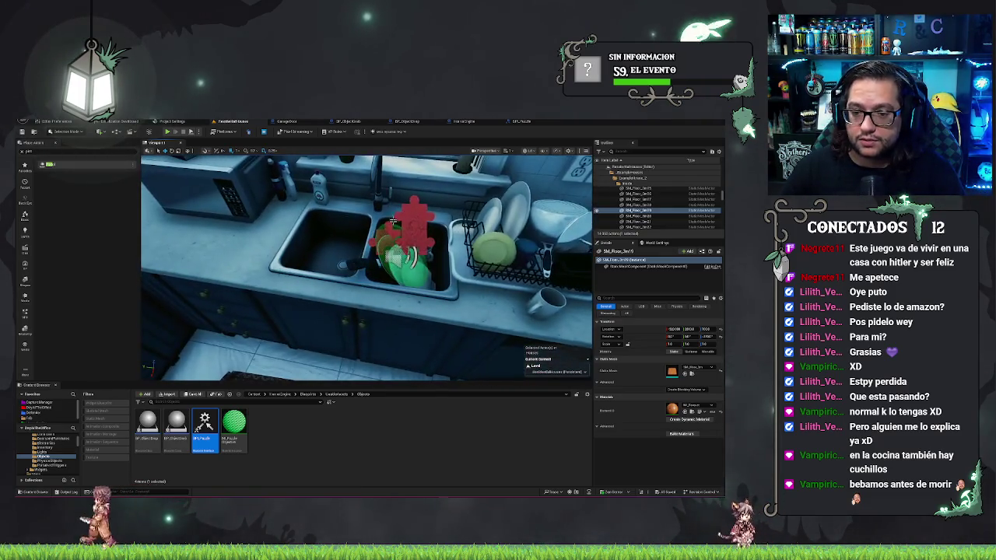
{"action": "key", "text": "Escape"}
Step: Delete the red object from the kitchen island
{"action": "key", "text": "1"}
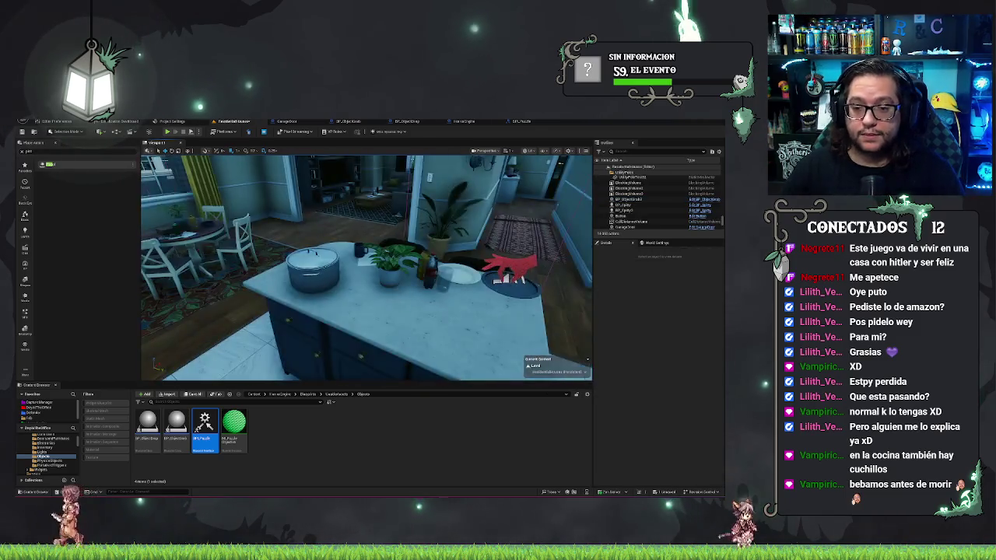
{"action": "left_click_drag", "start_coordinate": [436, 283], "coordinate": [470, 283]}
{"action": "left_click", "coordinate": [404, 249]}
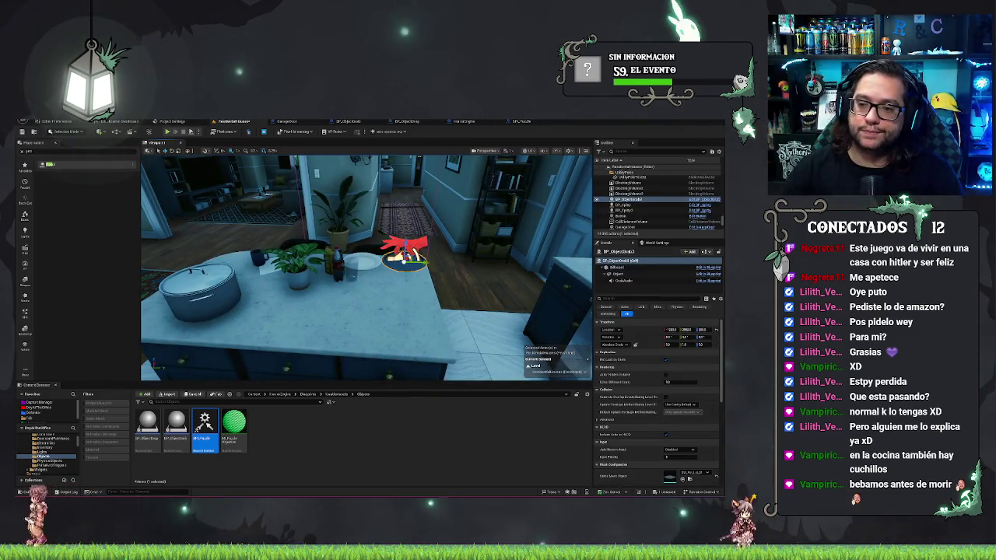
{"action": "key", "text": "Delete"}
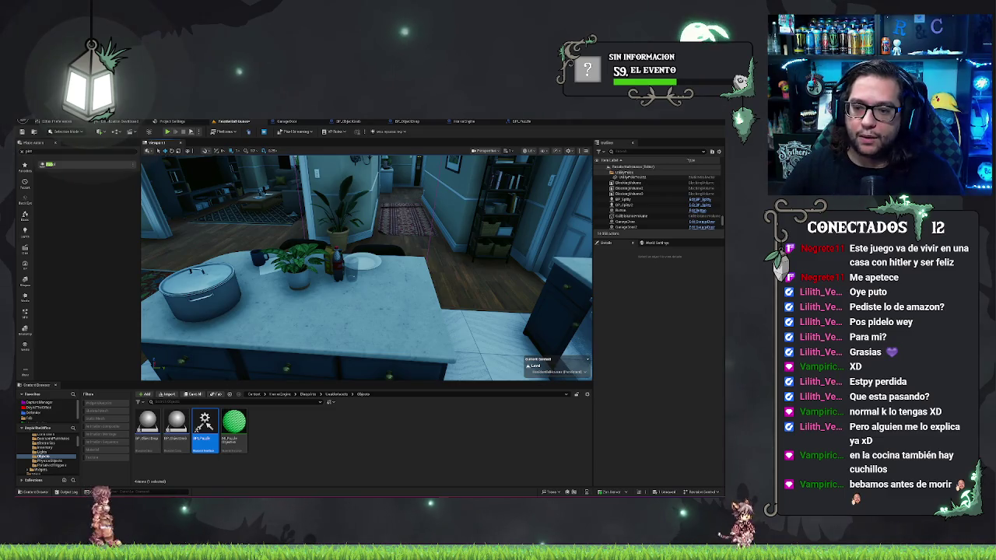
Step: Fly the view through the house toward the front door and clear the Outliner search
{"action": "key", "text": "w"}
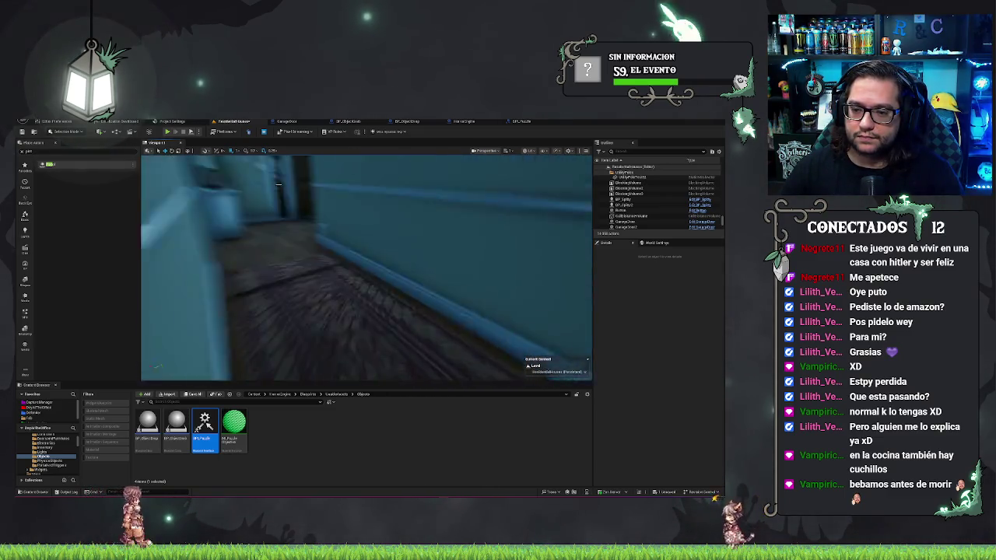
{"action": "key", "text": "w"}
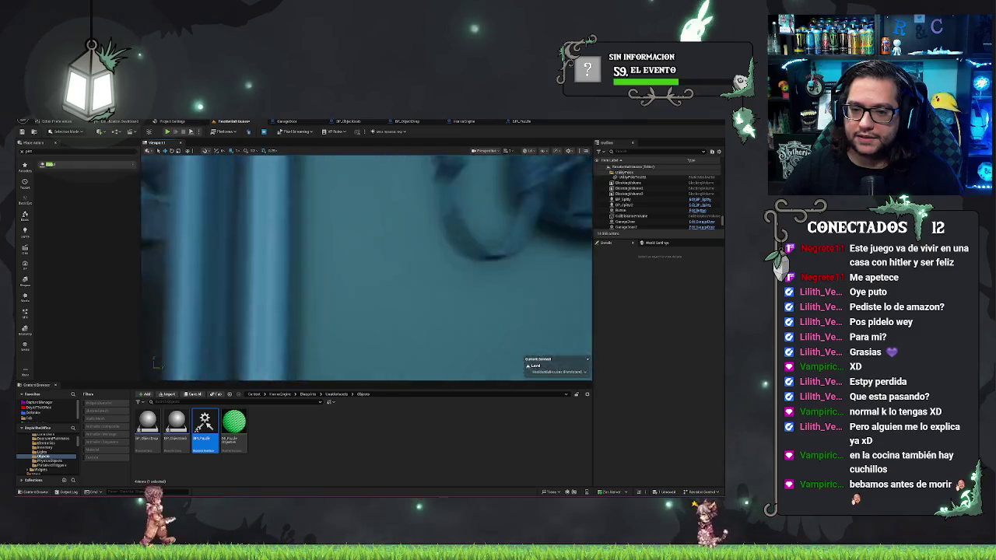
{"action": "key", "text": "w"}
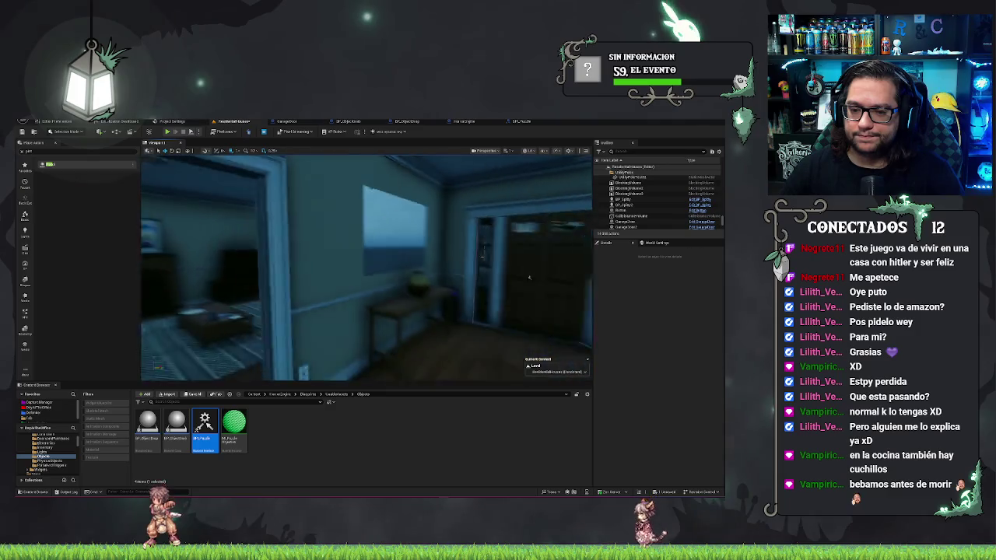
{"action": "key", "text": "d"}
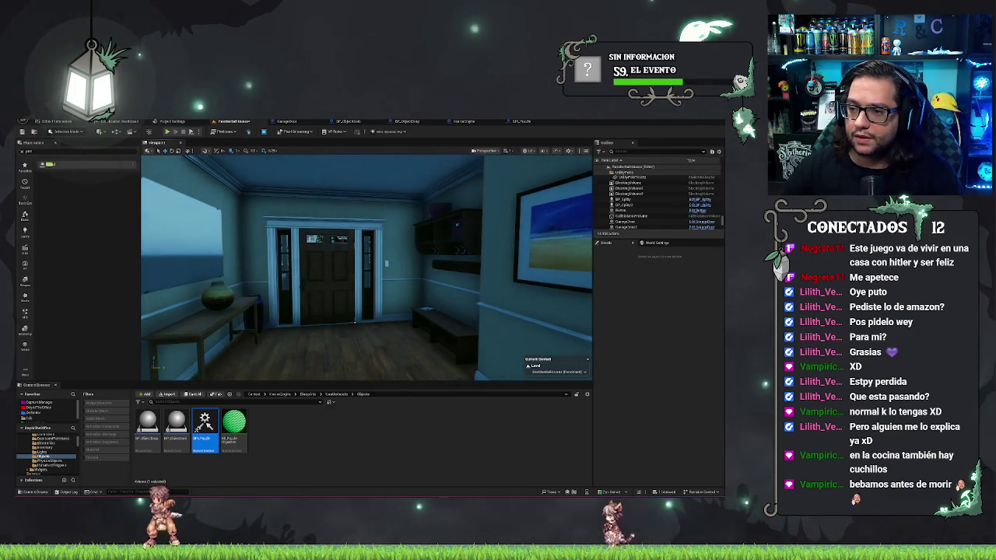
{"action": "type", "text": "p"}
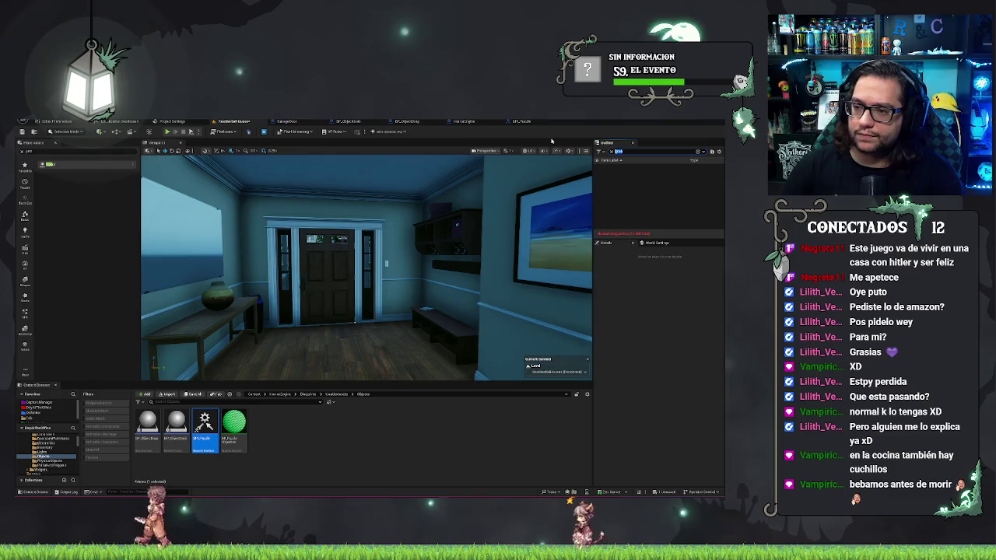
{"action": "key", "text": "BackSpace"}
{"action": "key", "text": "BackSpace"}
{"action": "key", "text": "BackSpace"}
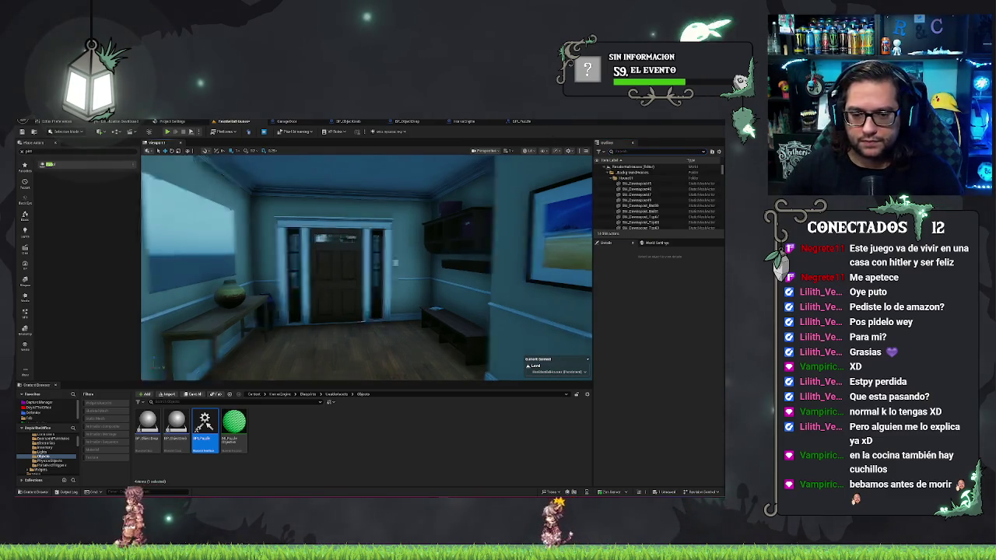
Step: Move the PlayerStart left across the garage floor so it spawns facing GarageDoor2
{"action": "key", "text": "w"}
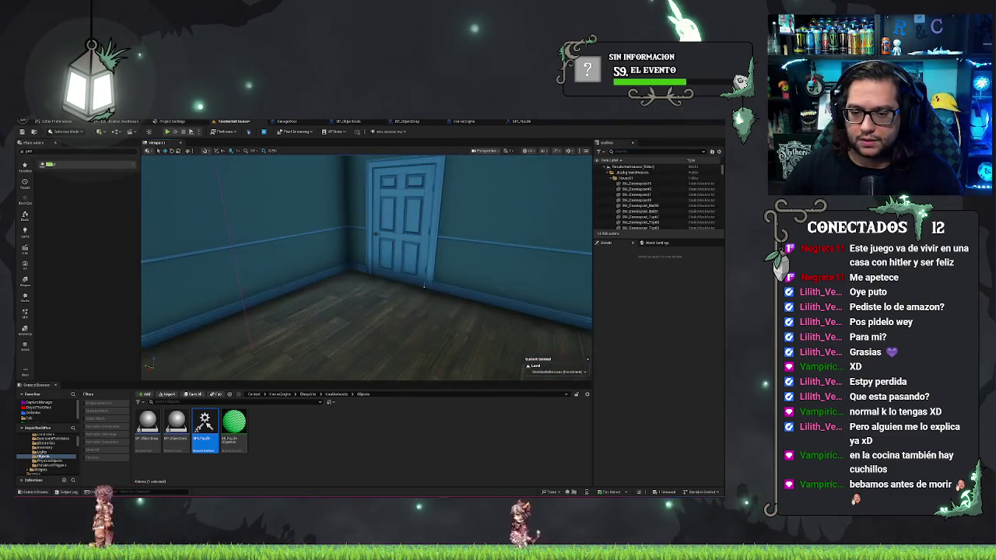
{"action": "key", "text": "w"}
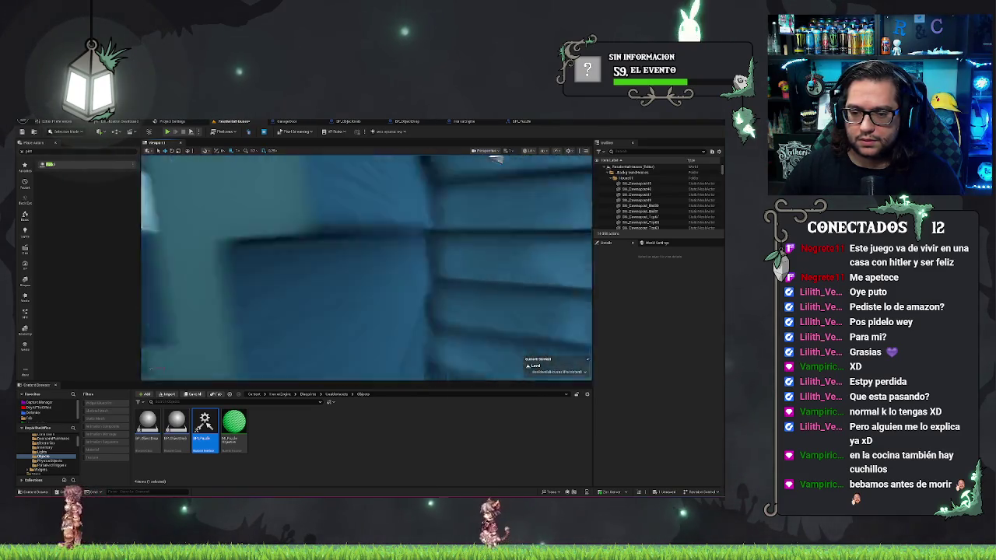
{"action": "key", "text": "w"}
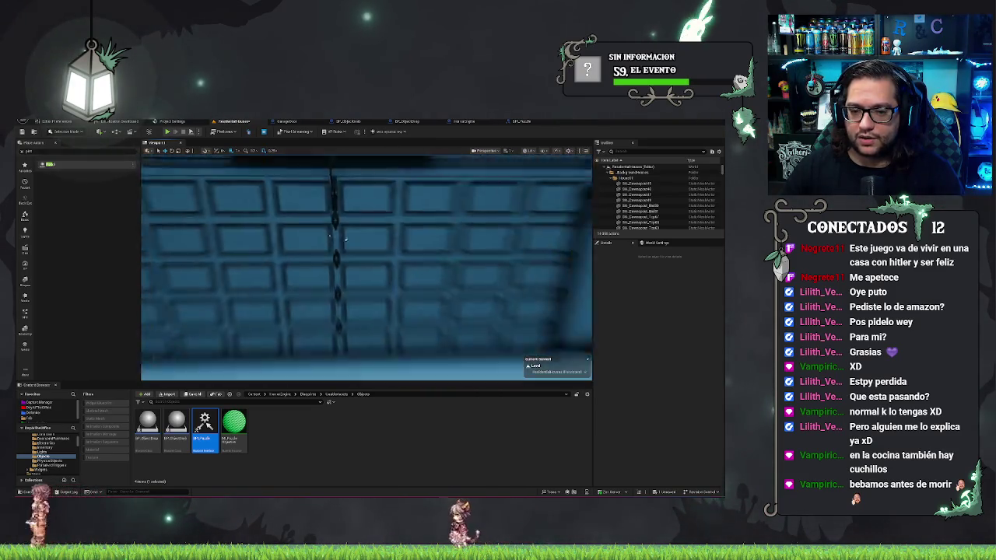
{"action": "key", "text": "w"}
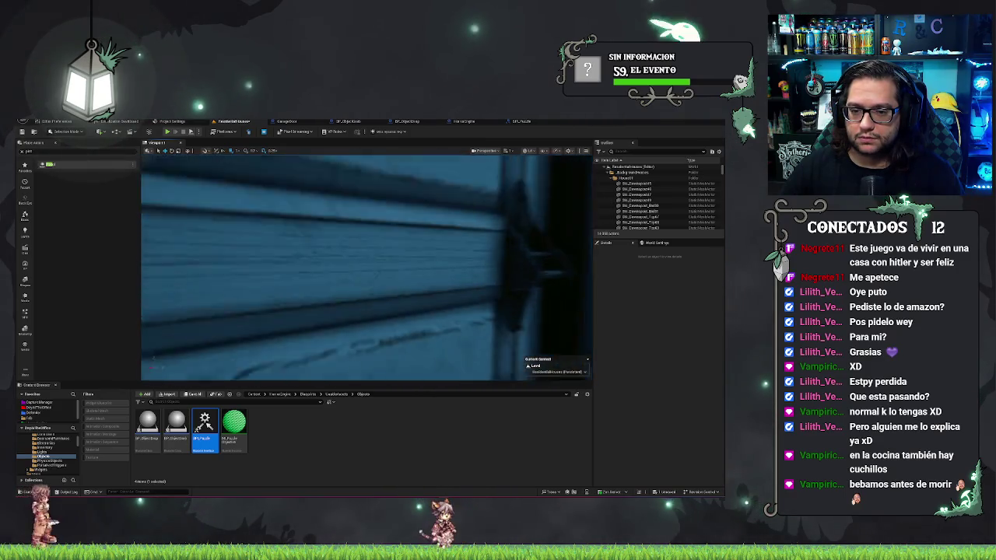
{"action": "key", "text": "w"}
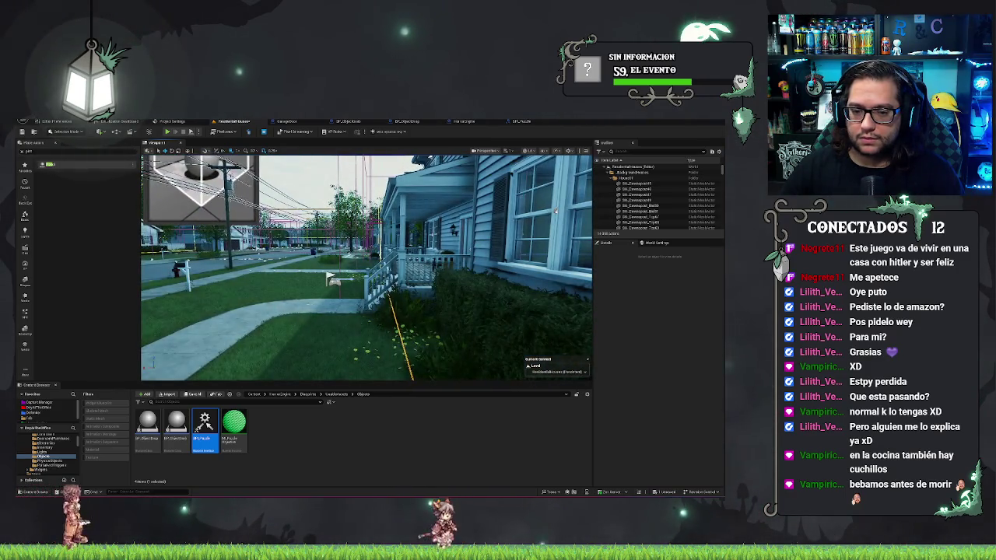
{"action": "left_click", "coordinate": [331, 279]}
{"action": "key", "text": "w"}
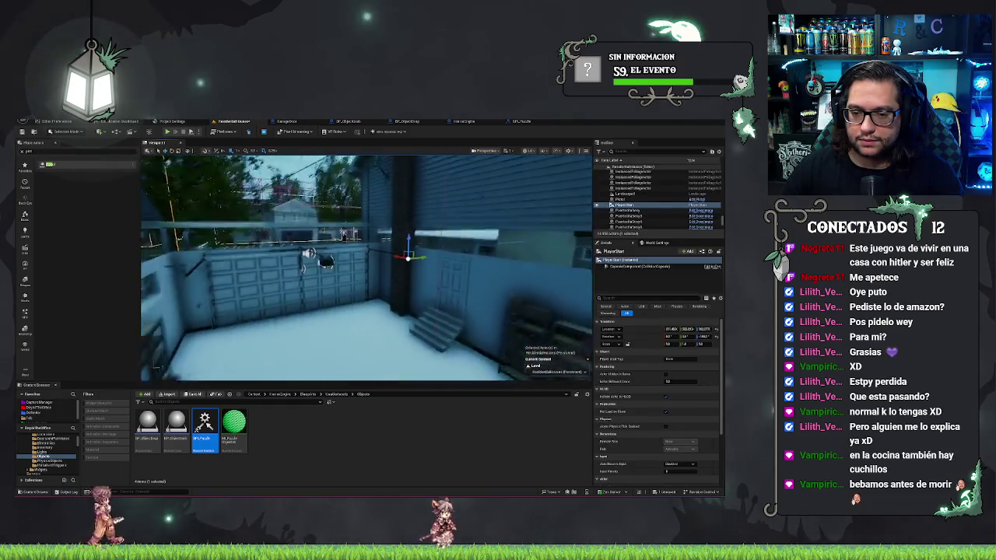
{"action": "key", "text": "w"}
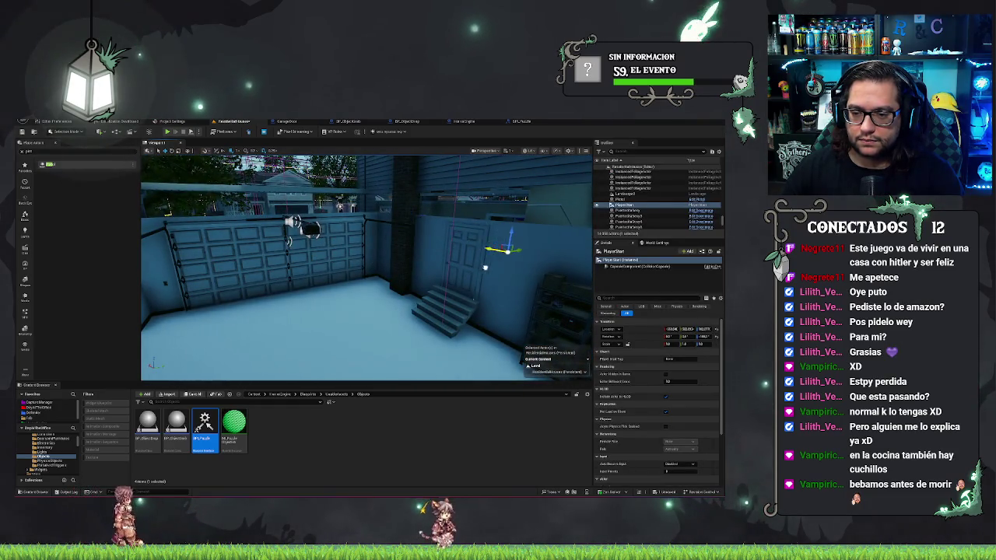
{"action": "left_click_drag", "start_coordinate": [395, 314], "coordinate": [320, 352]}
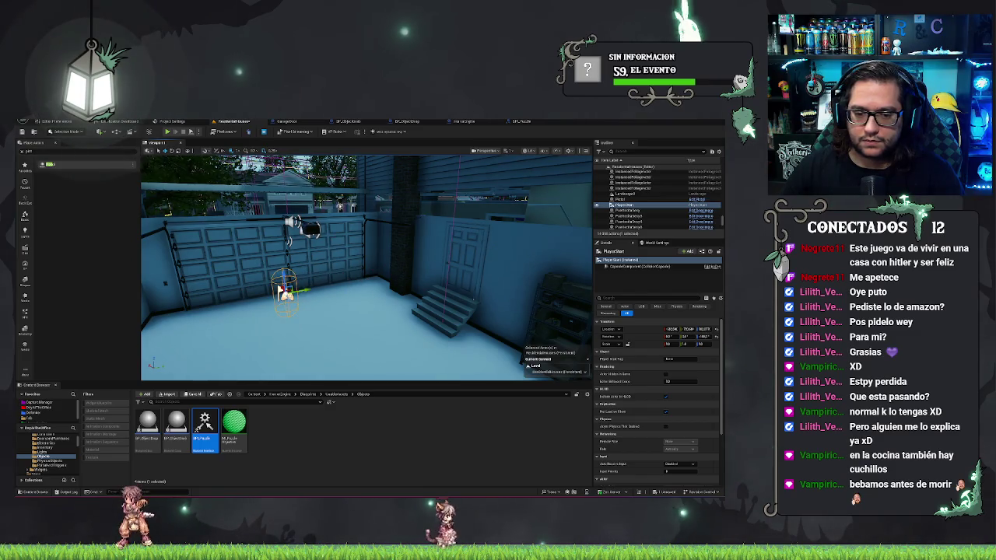
{"action": "key", "text": "f"}
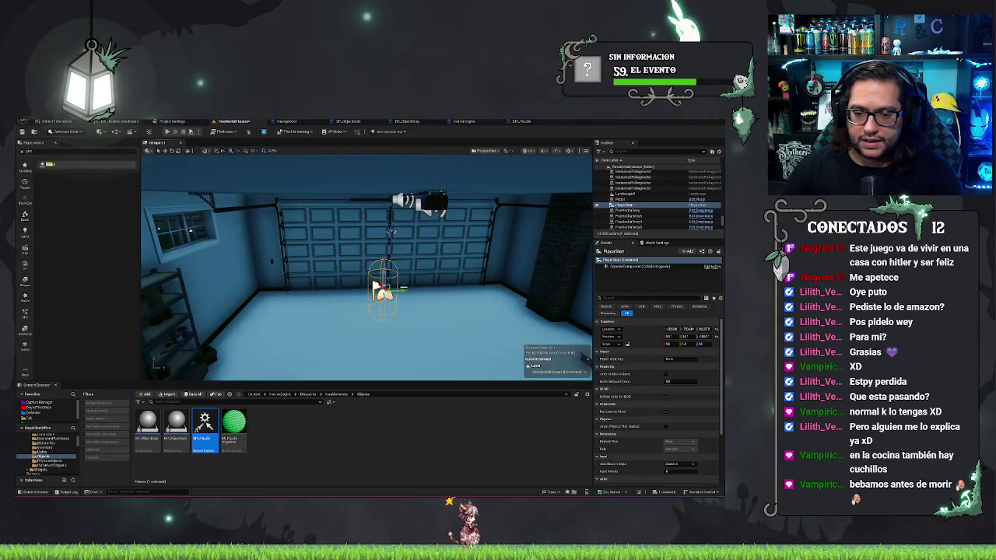
{"action": "left_click", "coordinate": [391, 232]}
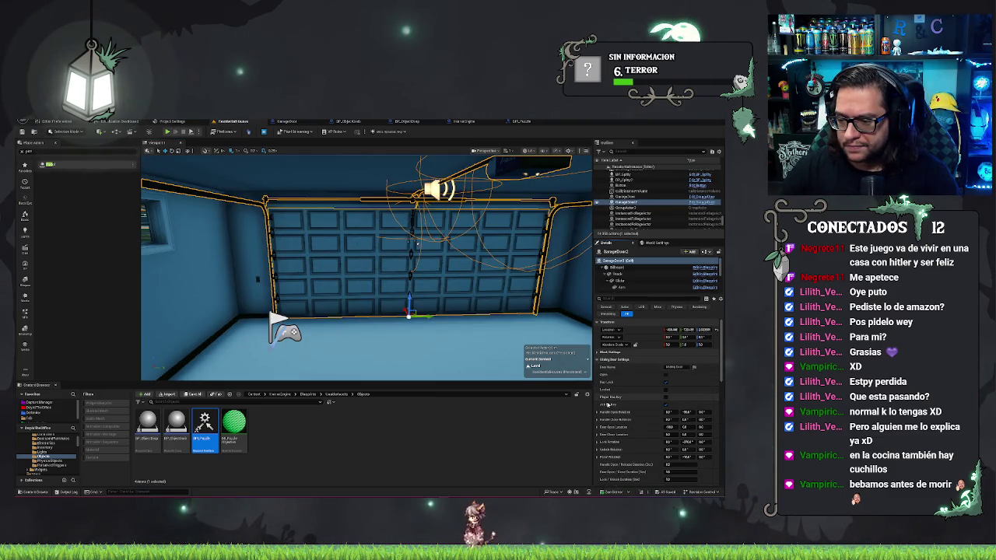
Step: Add an index [0] entry with Trigger Interaction to GarageDoor2's array, then open the GarageDoor event graph
{"action": "scroll", "coordinate": [608, 405], "scroll_direction": "down", "scroll_amount": 10}
{"action": "scroll", "coordinate": [611, 406], "scroll_direction": "down", "scroll_amount": 5}
{"action": "scroll", "coordinate": [642, 420], "scroll_direction": "up", "scroll_amount": 8}
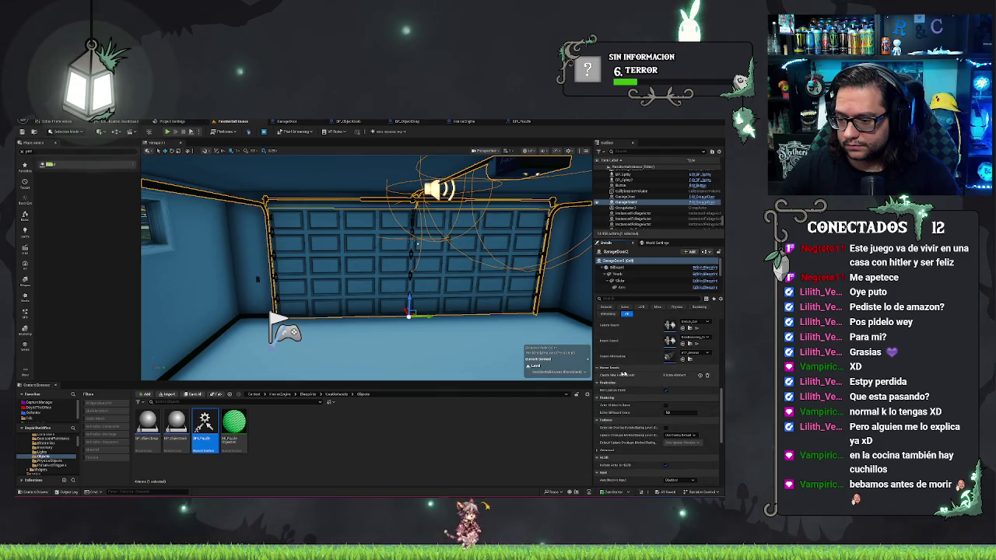
{"action": "left_click", "coordinate": [699, 376]}
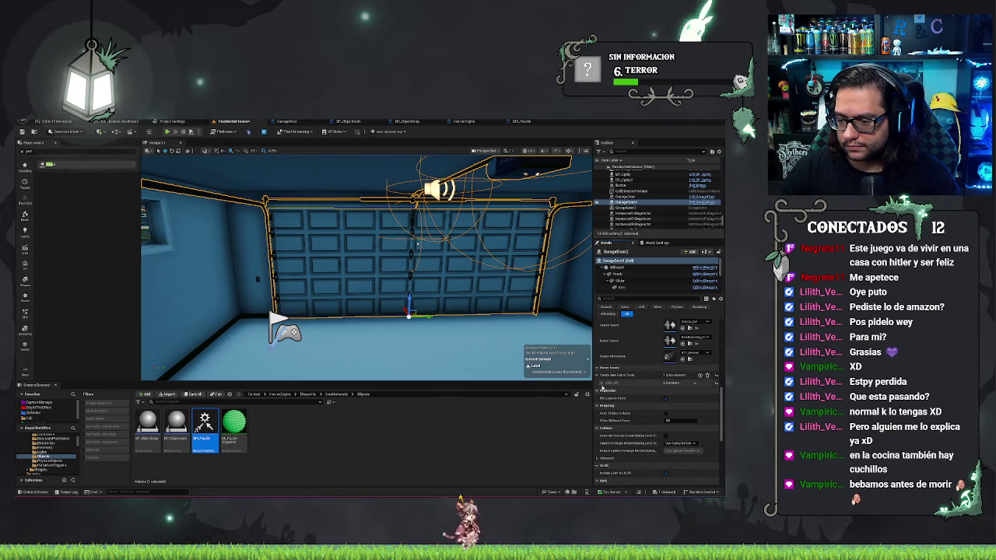
{"action": "left_click", "coordinate": [604, 384]}
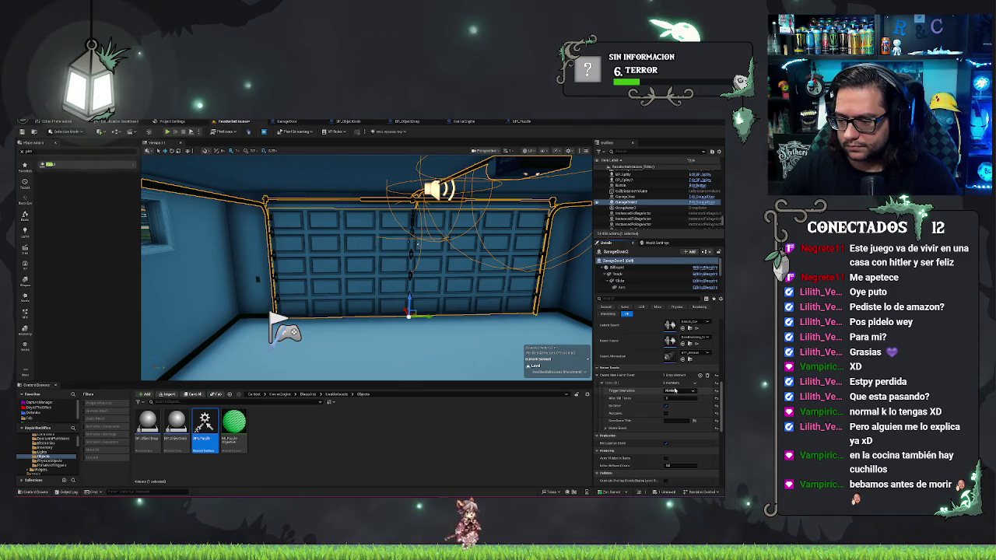
{"action": "left_click", "coordinate": [672, 391]}
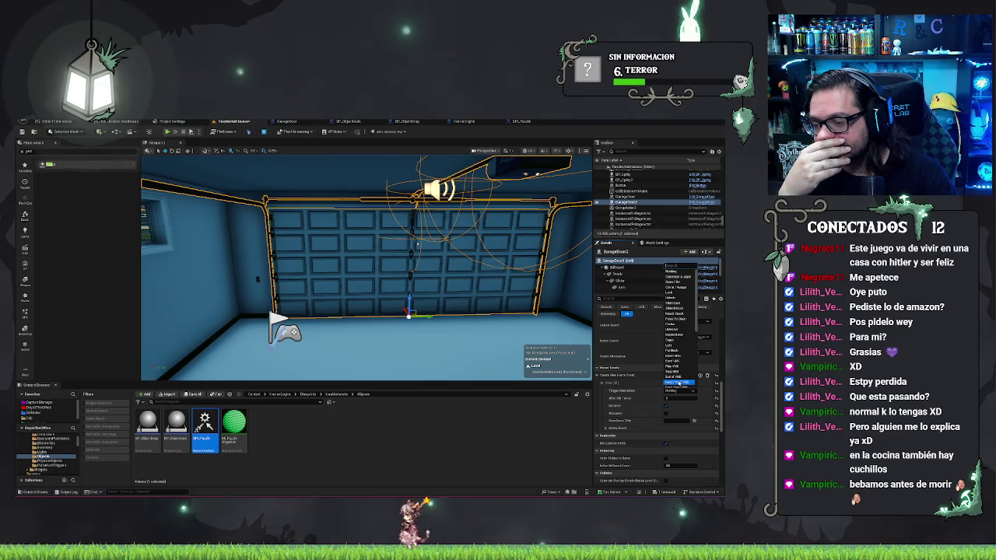
{"action": "mouse_move", "coordinate": [436, 268]}
{"action": "left_mouse_down"}
{"action": "mouse_move", "coordinate": [439, 245]}
{"action": "mouse_move", "coordinate": [463, 249]}
{"action": "left_mouse_up"}
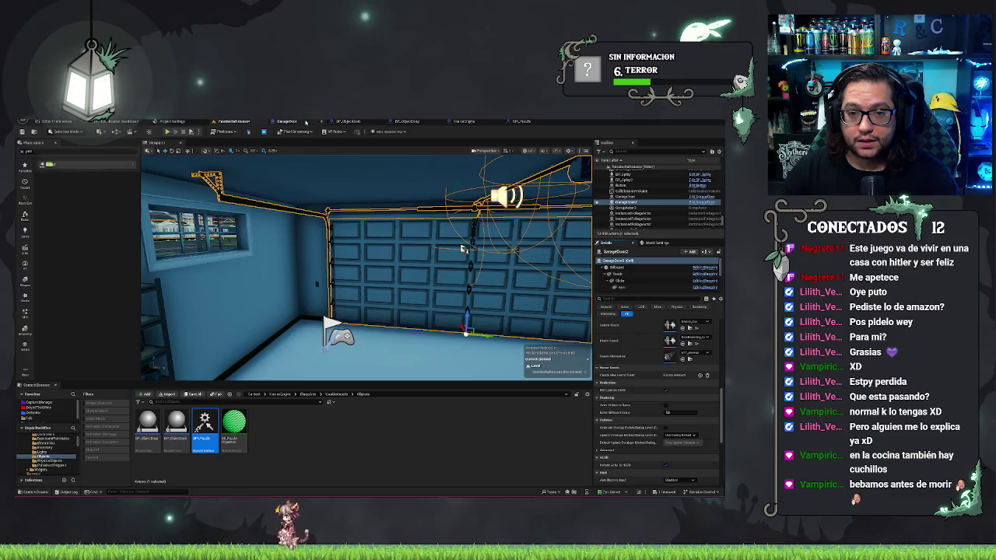
{"action": "left_click", "coordinate": [306, 122]}
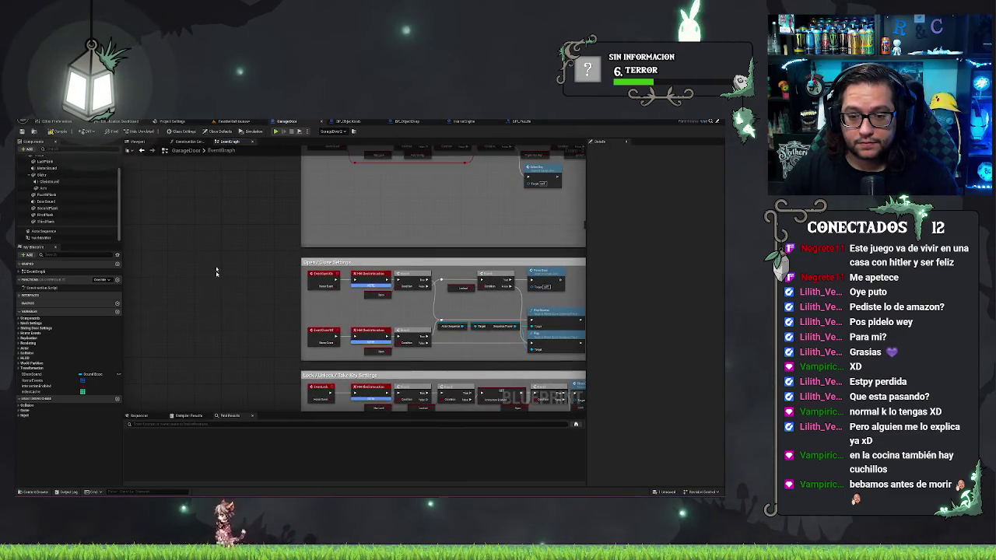
Step: Add an event node from an 'event' search and position it below the Interaction Settings nodes
{"action": "right_click", "coordinate": [204, 336]}
{"action": "type", "text": "event int"}
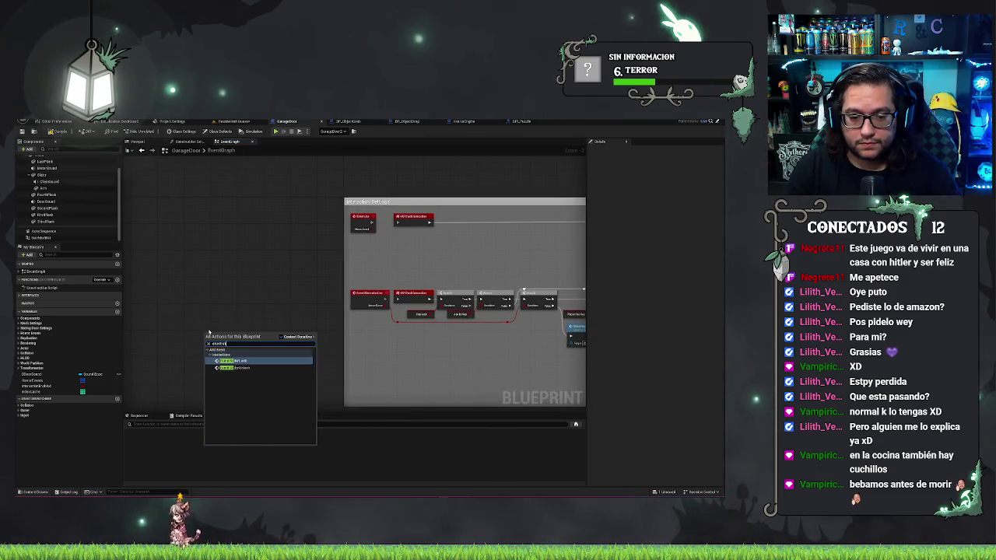
{"action": "key", "text": "Escape"}
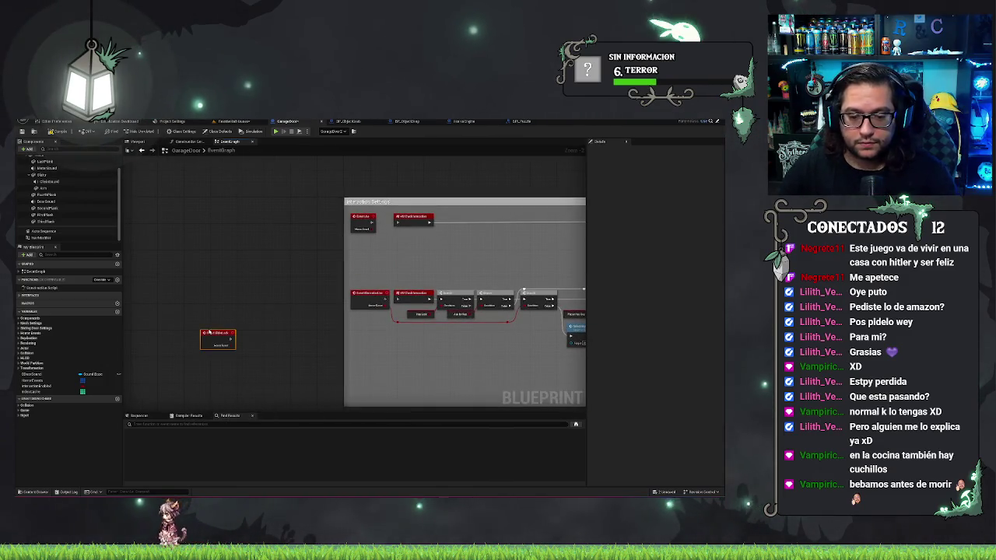
{"action": "scroll", "coordinate": [373, 355], "scroll_direction": "up", "scroll_amount": 2}
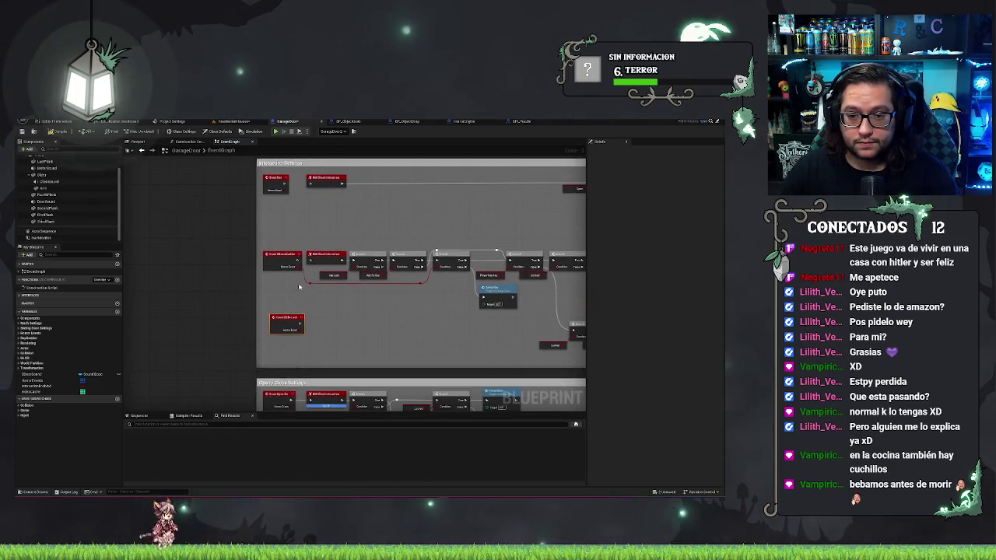
{"action": "scroll", "coordinate": [315, 302], "scroll_direction": "up", "scroll_amount": 1}
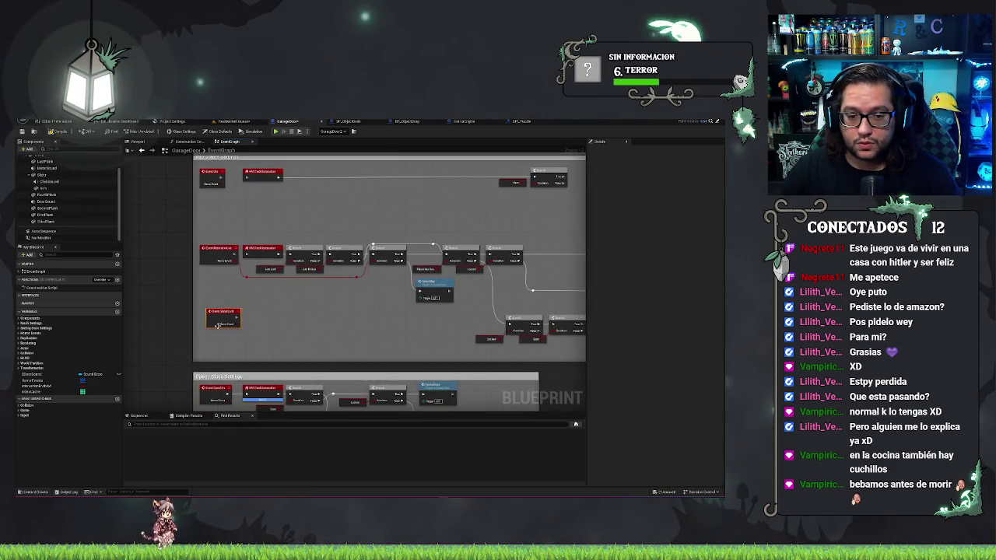
{"action": "left_click_drag", "start_coordinate": [375, 320], "coordinate": [411, 283]}
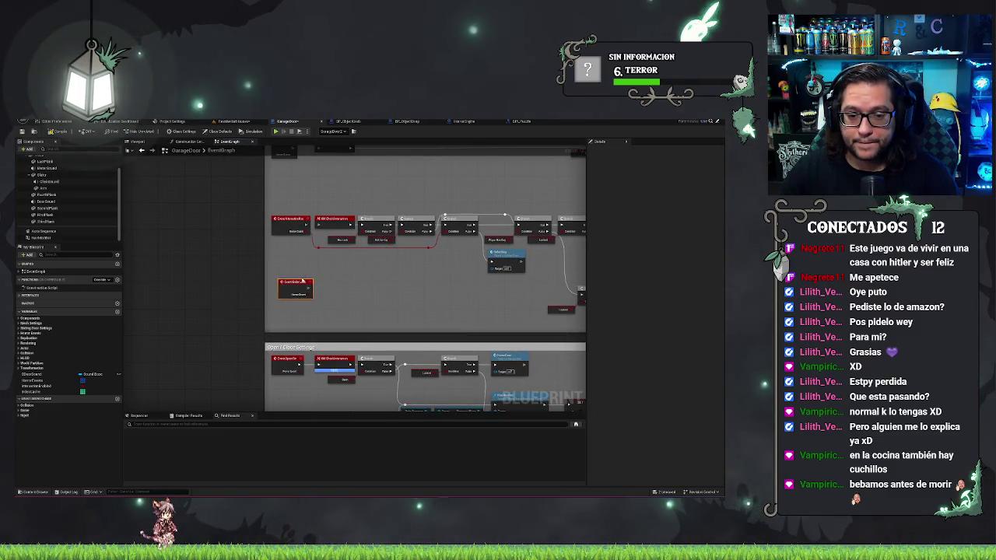
{"action": "left_click_drag", "start_coordinate": [294, 283], "coordinate": [291, 297]}
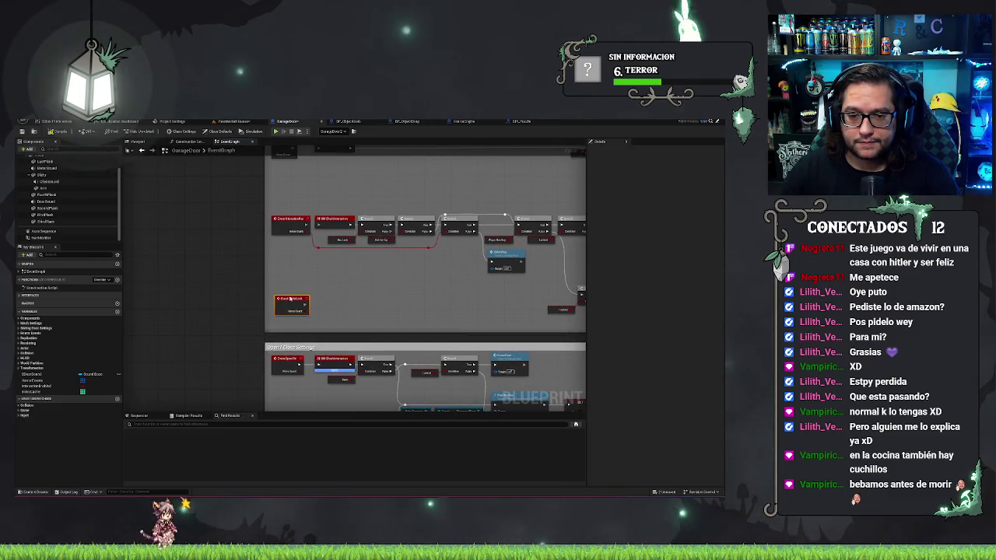
{"action": "mouse_move", "coordinate": [340, 309]}
{"action": "left_mouse_down"}
{"action": "mouse_move", "coordinate": [322, 296]}
{"action": "mouse_move", "coordinate": [355, 265]}
{"action": "left_mouse_up"}
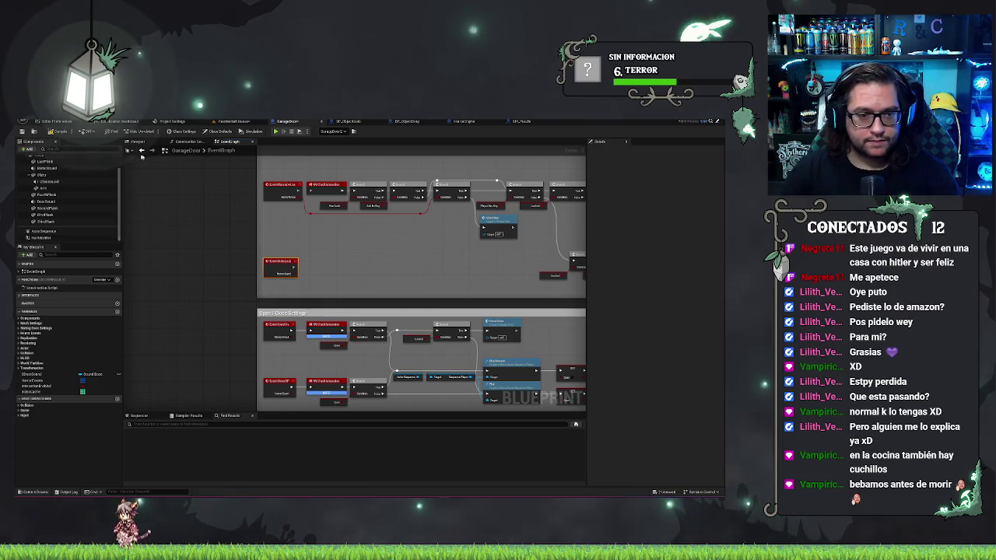
Step: Preview the door in the blueprint Viewport, then return to the level editor
{"action": "left_click", "coordinate": [137, 142]}
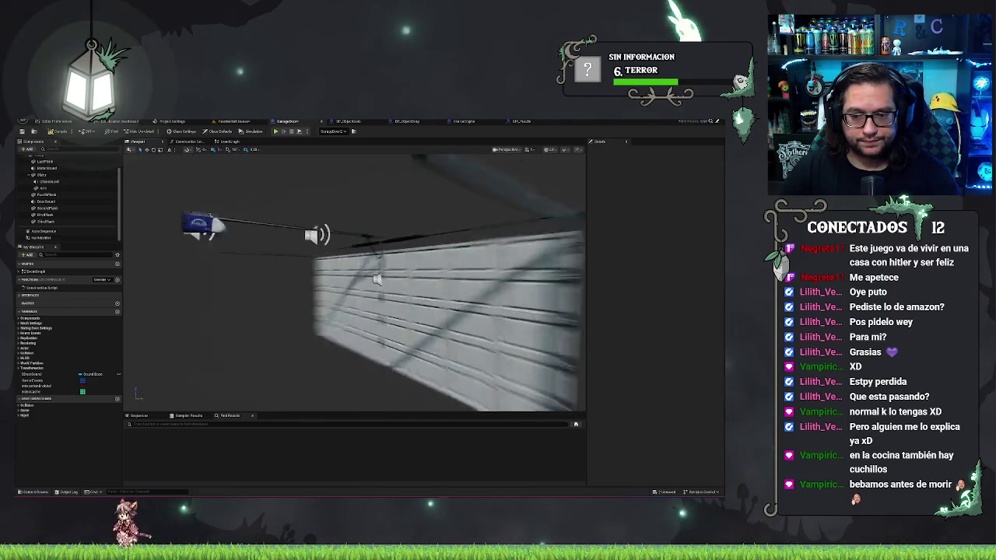
{"action": "left_click_drag", "start_coordinate": [349, 341], "coordinate": [349, 341]}
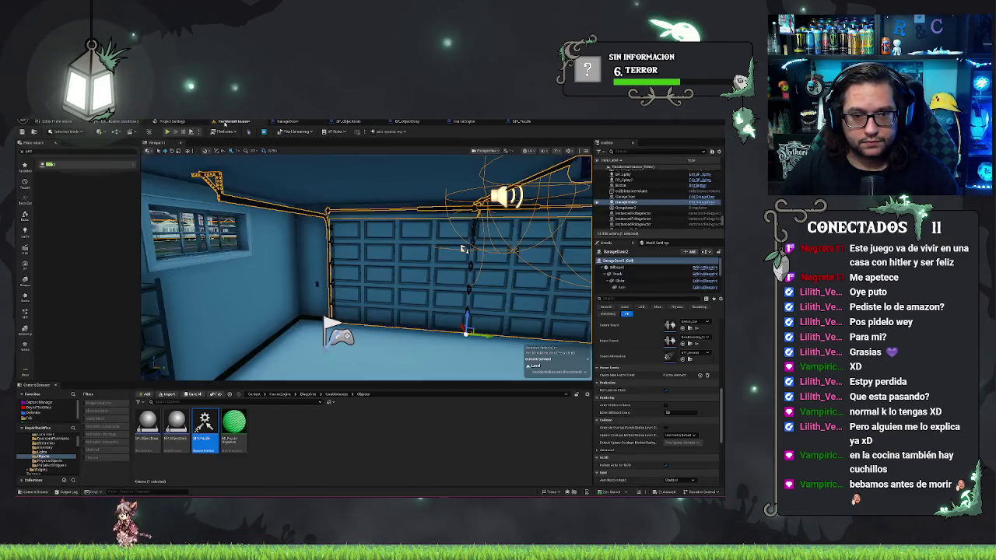
{"action": "left_click", "coordinate": [233, 122]}
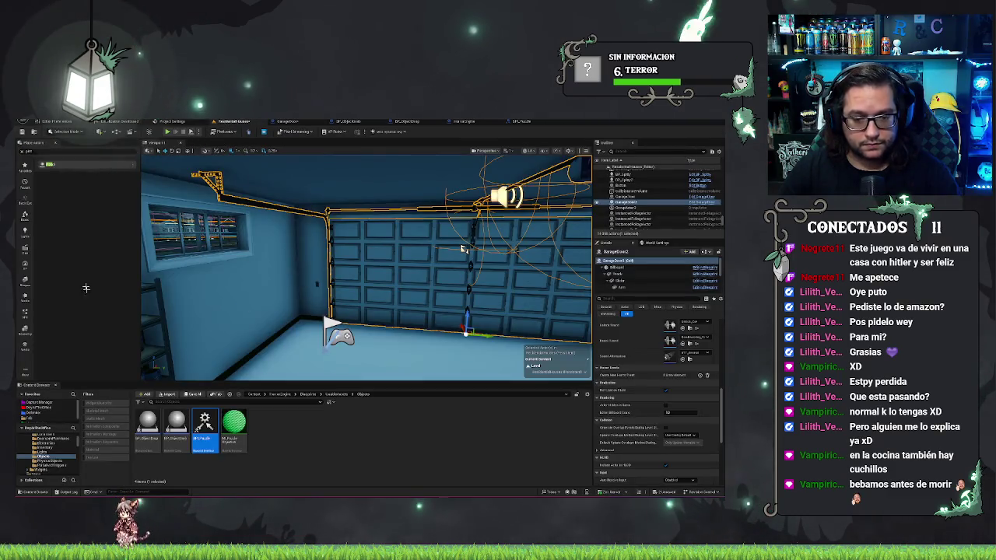
Step: Filter the Content folder to Niagara Systems and drop NS_Smoke_Soft onto the front yard
{"action": "left_click", "coordinate": [59, 440]}
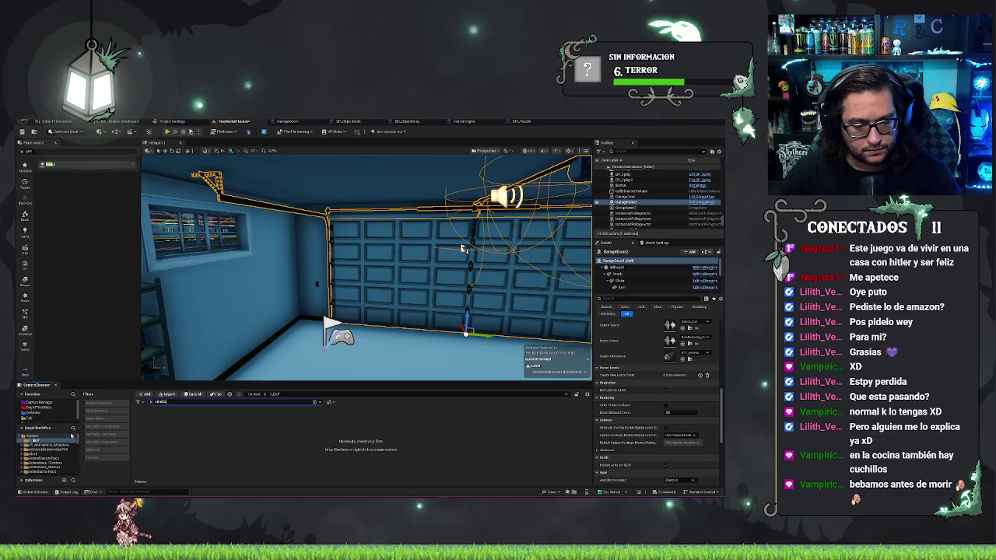
{"action": "left_click", "coordinate": [45, 436]}
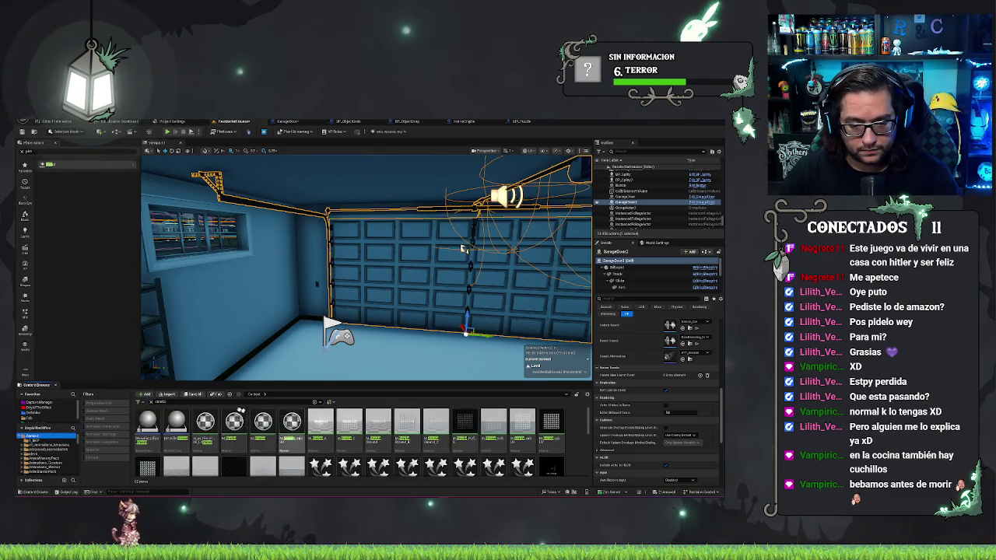
{"action": "left_click", "coordinate": [139, 402]}
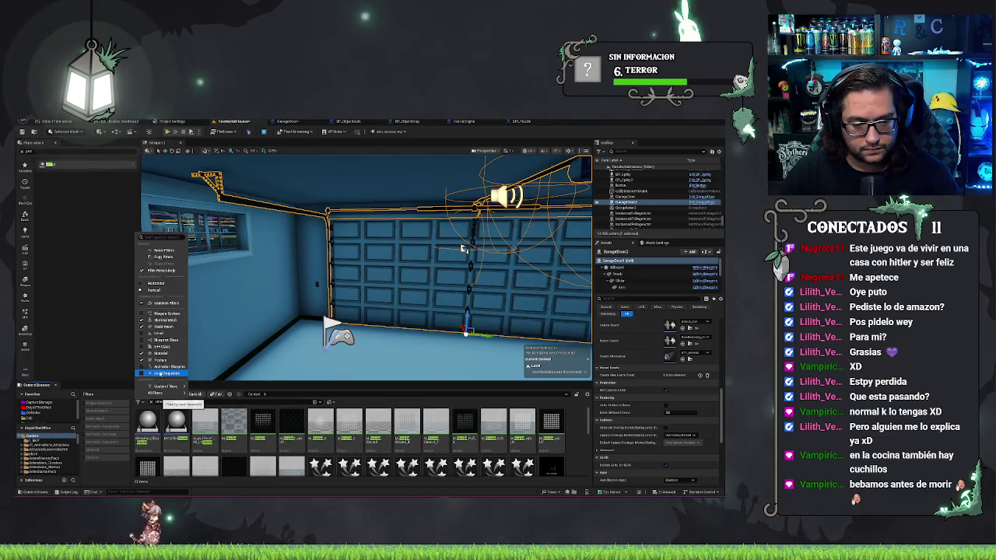
{"action": "left_click", "coordinate": [166, 314]}
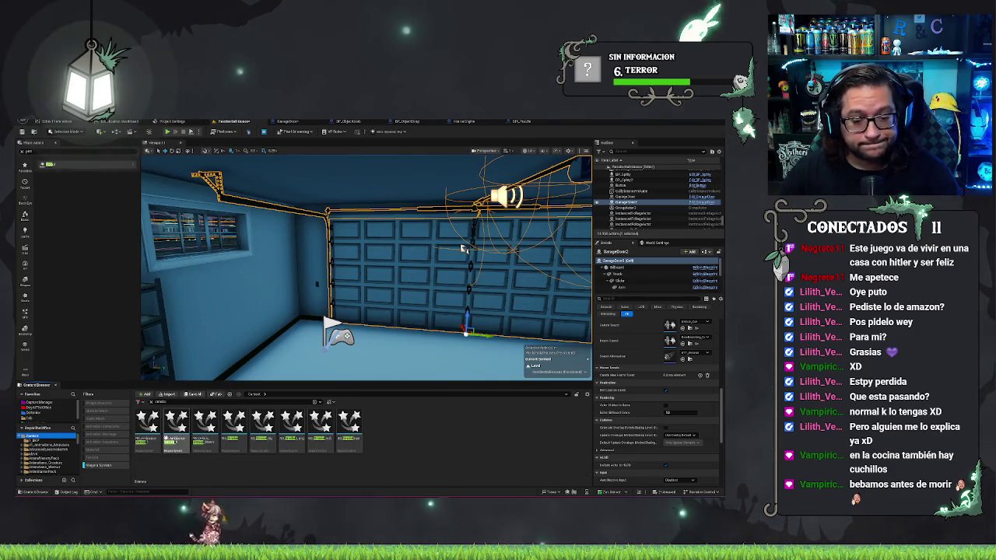
{"action": "left_click_drag", "start_coordinate": [463, 249], "coordinate": [467, 195]}
{"action": "left_click", "coordinate": [320, 424]}
{"action": "mouse_move", "coordinate": [320, 424]}
{"action": "left_mouse_down"}
{"action": "mouse_move", "coordinate": [323, 348]}
{"action": "mouse_move", "coordinate": [296, 336]}
{"action": "mouse_move", "coordinate": [305, 337]}
{"action": "left_mouse_up"}
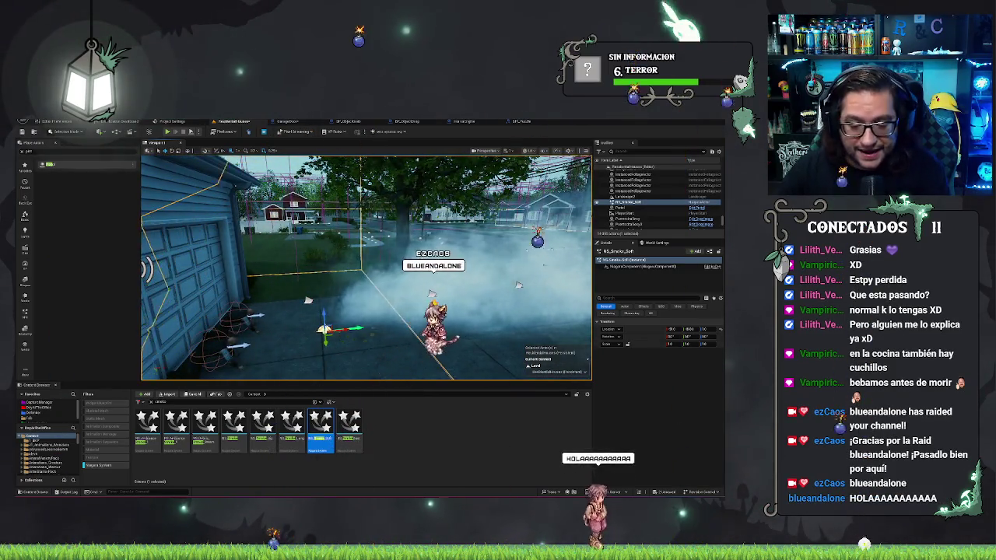
{"action": "left_click_drag", "start_coordinate": [305, 337], "coordinate": [315, 337]}
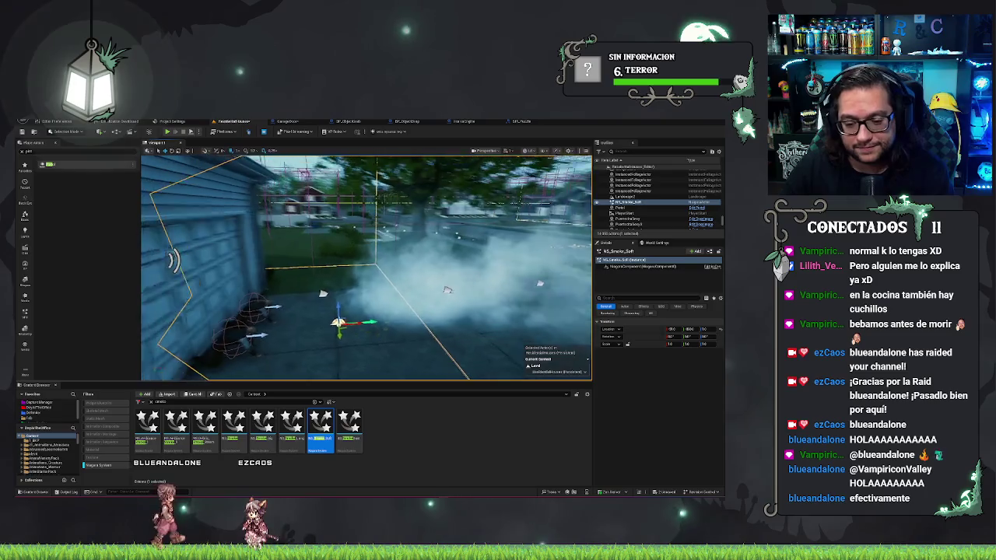
Step: Replace the soft smoke with NS_Smoke and drop NS_Debris_Smoke_Steam onto the driveway
{"action": "key", "text": "Delete"}
{"action": "key", "text": "ctrl+z"}
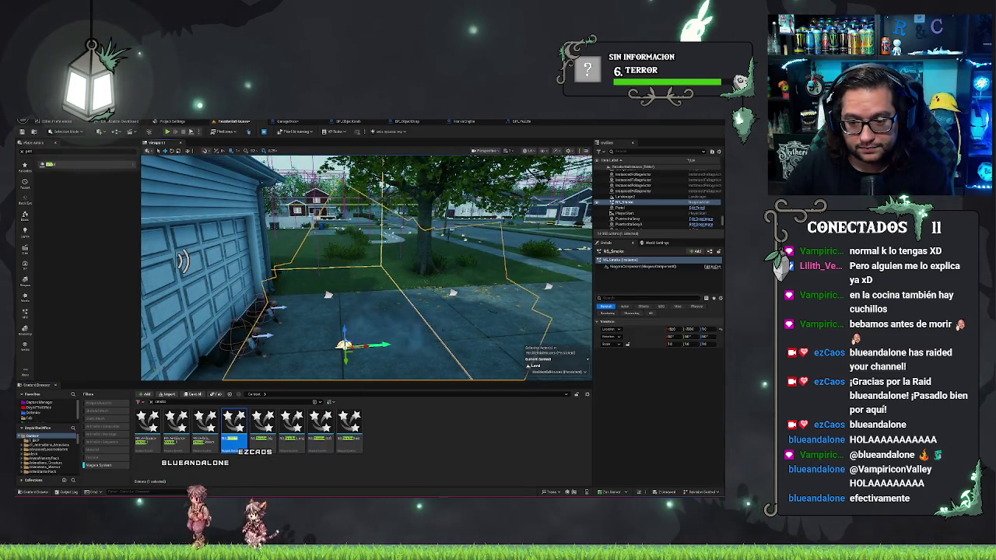
{"action": "scroll", "coordinate": [366, 268], "scroll_direction": "up", "scroll_amount": 3}
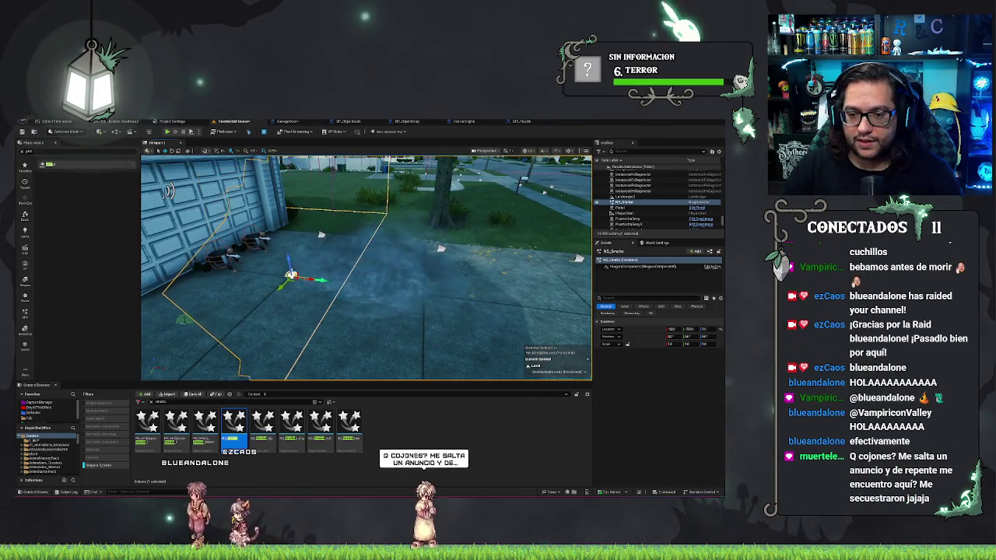
{"action": "scroll", "coordinate": [366, 268], "scroll_direction": "up", "scroll_amount": 3}
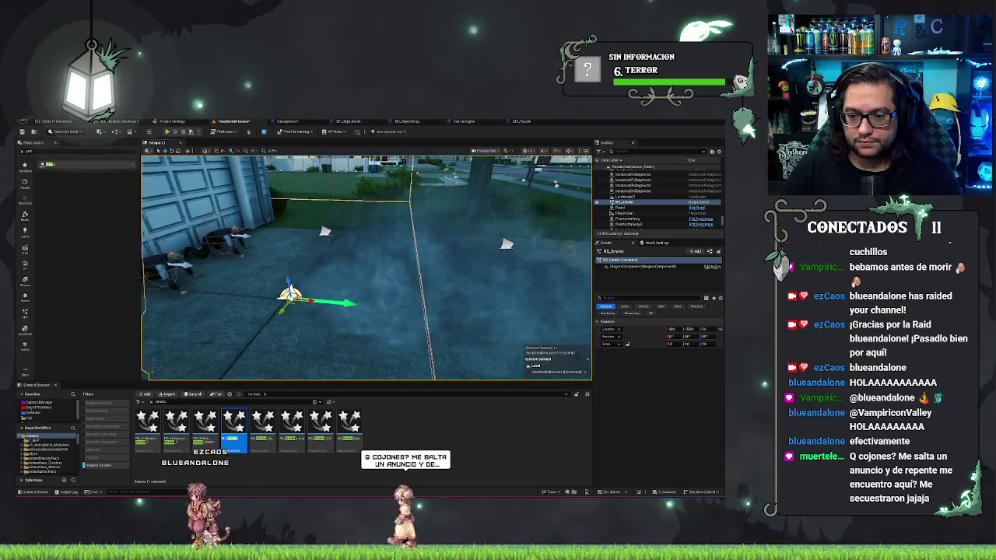
{"action": "left_click_drag", "start_coordinate": [366, 268], "coordinate": [406, 349]}
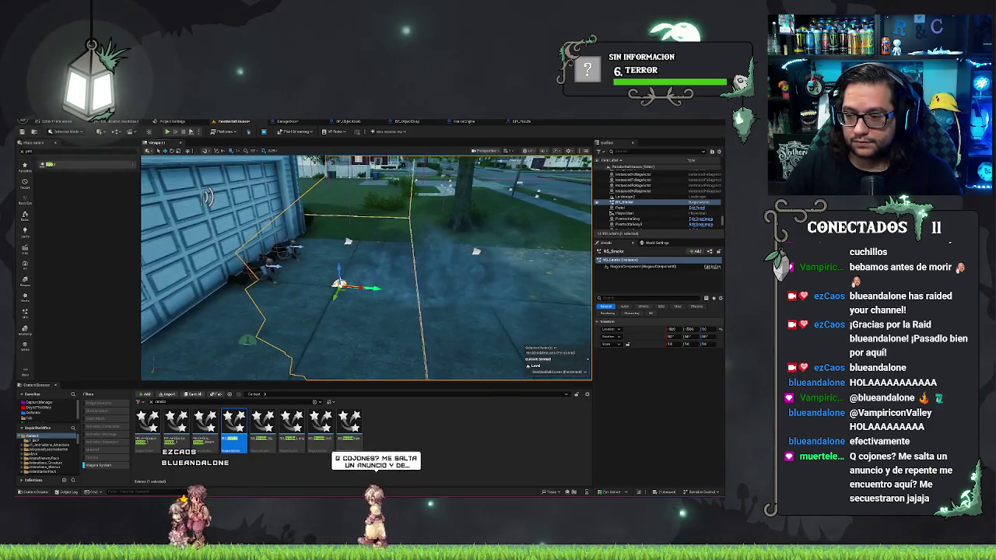
{"action": "left_click", "coordinate": [205, 424]}
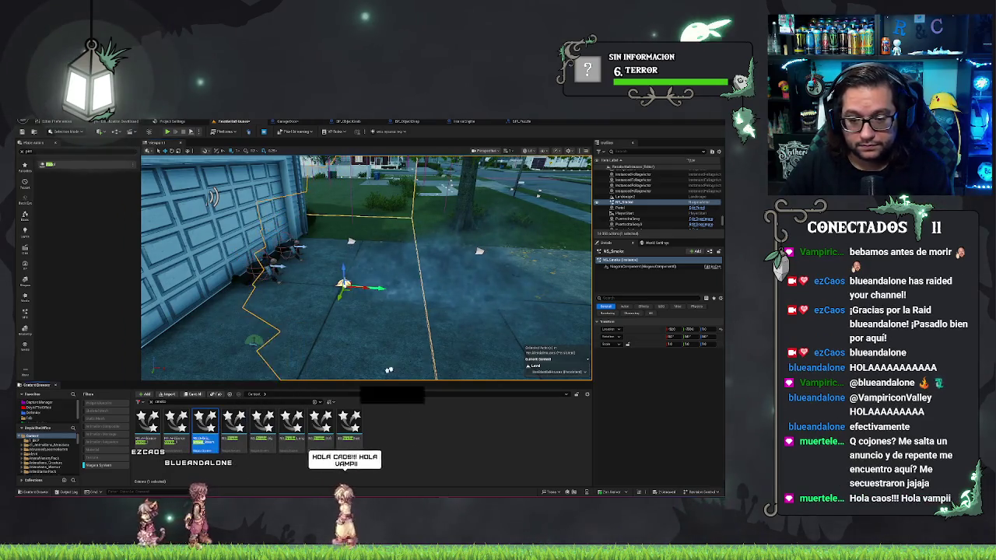
{"action": "left_click_drag", "start_coordinate": [473, 346], "coordinate": [473, 348]}
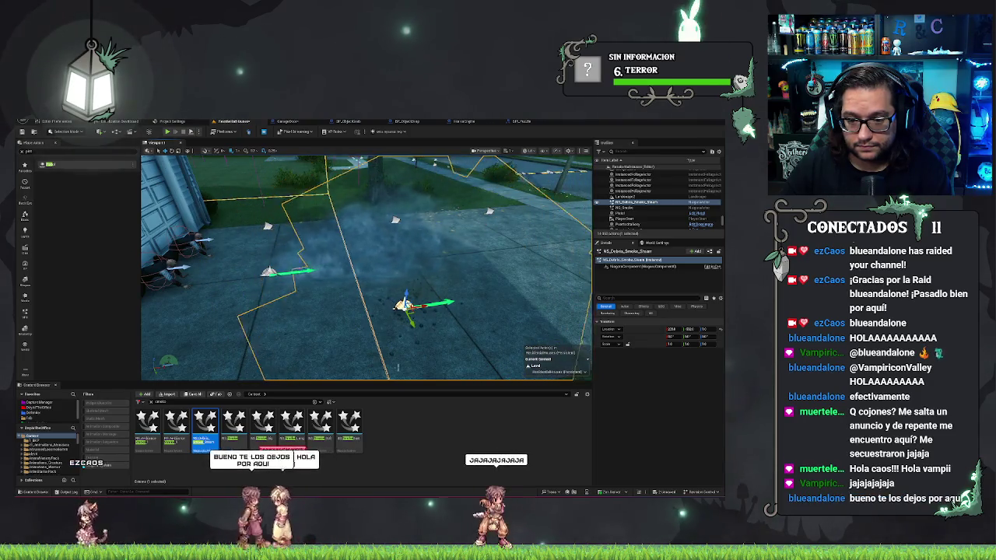
Step: Delete the debris steam effect and place NS_AmbienceSmoke_1 beside the house wall
{"action": "key", "text": "Delete"}
{"action": "mouse_move", "coordinate": [176, 424]}
{"action": "left_mouse_down"}
{"action": "mouse_move", "coordinate": [267, 344]}
{"action": "mouse_move", "coordinate": [288, 346]}
{"action": "mouse_move", "coordinate": [259, 348]}
{"action": "mouse_move", "coordinate": [253, 312]}
{"action": "mouse_move", "coordinate": [257, 342]}
{"action": "mouse_move", "coordinate": [257, 327]}
{"action": "left_mouse_up"}
{"action": "key", "text": "Escape"}
{"action": "left_click_drag", "start_coordinate": [148, 422], "coordinate": [261, 345]}
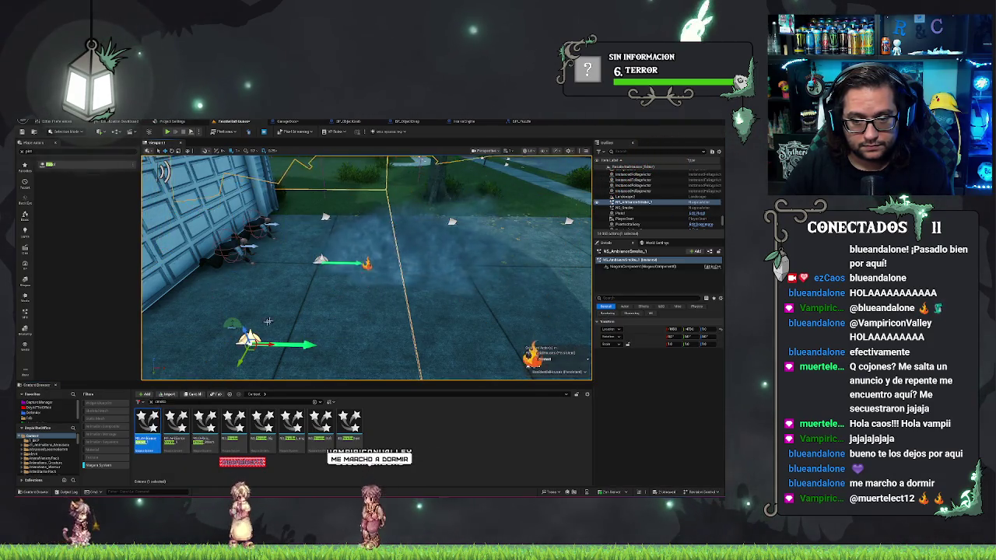
Step: Select the NS_Smoke actor and orbit the view to frame the garage
{"action": "left_click", "coordinate": [320, 259]}
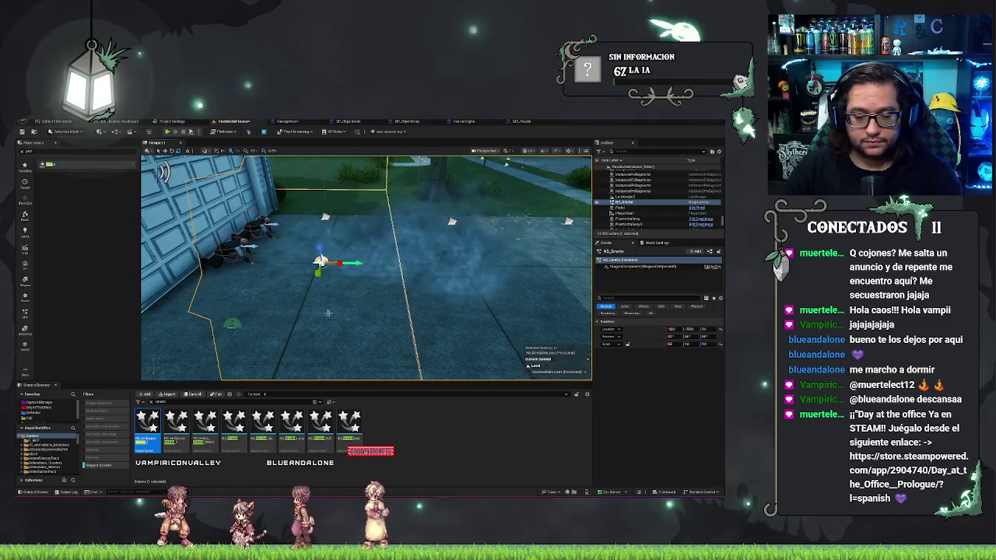
{"action": "left_click_drag", "start_coordinate": [327, 313], "coordinate": [280, 313]}
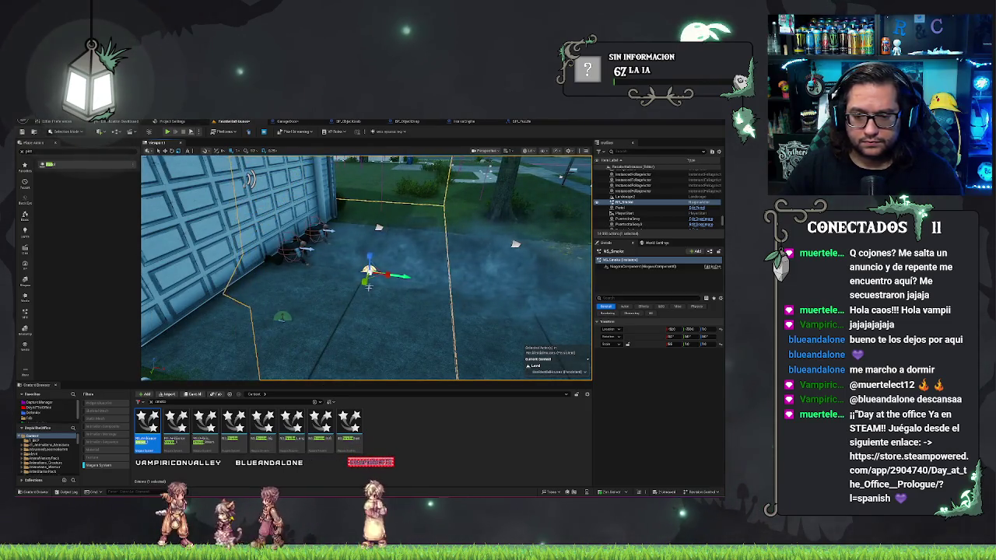
{"action": "left_click_drag", "start_coordinate": [383, 296], "coordinate": [350, 296]}
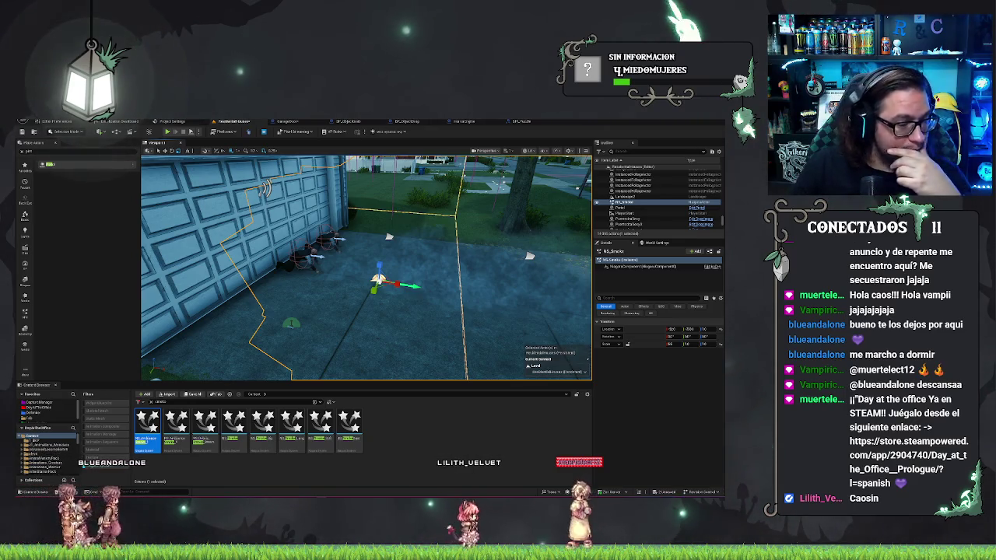
{"action": "key", "text": "d"}
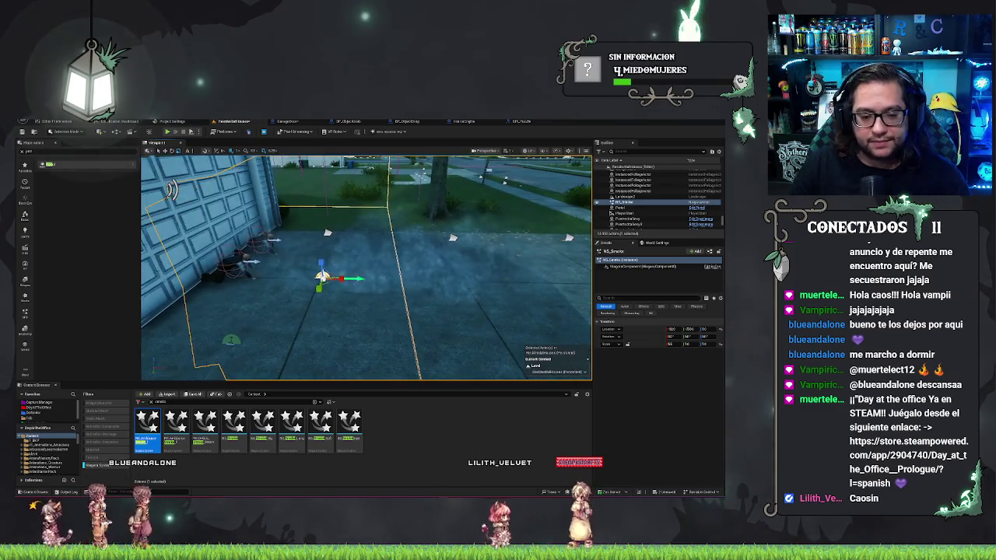
{"action": "left_click", "coordinate": [233, 424]}
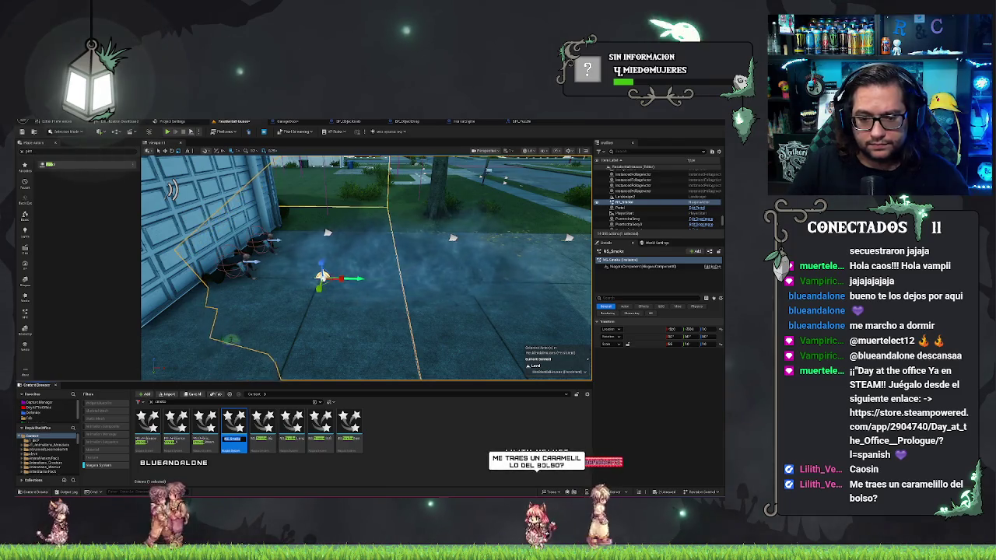
{"action": "key", "text": "a"}
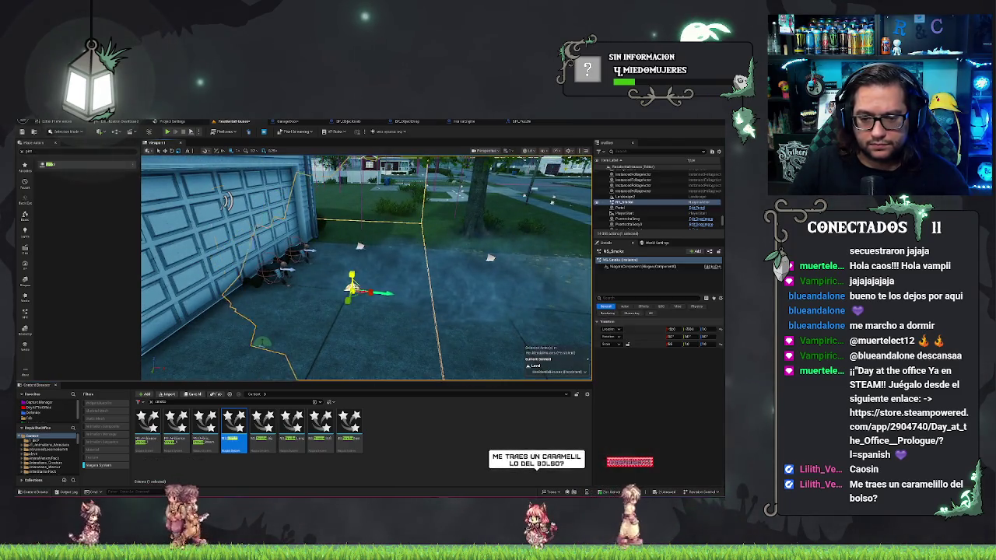
{"action": "key", "text": "Escape"}
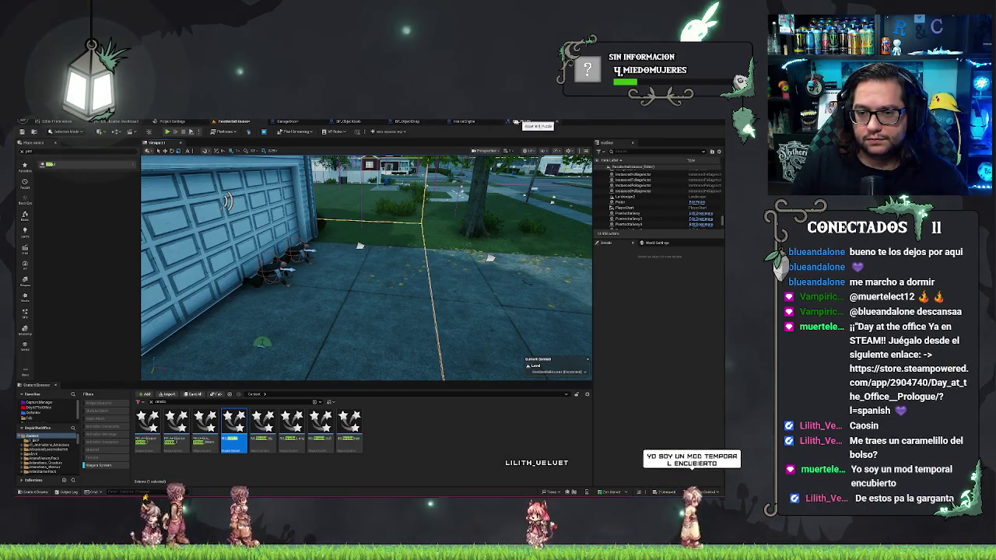
Step: Switch to the GarageDoor blueprint, orbit the door preview and select one of its components
{"action": "left_click", "coordinate": [290, 122]}
{"action": "left_click_drag", "start_coordinate": [416, 273], "coordinate": [342, 274]}
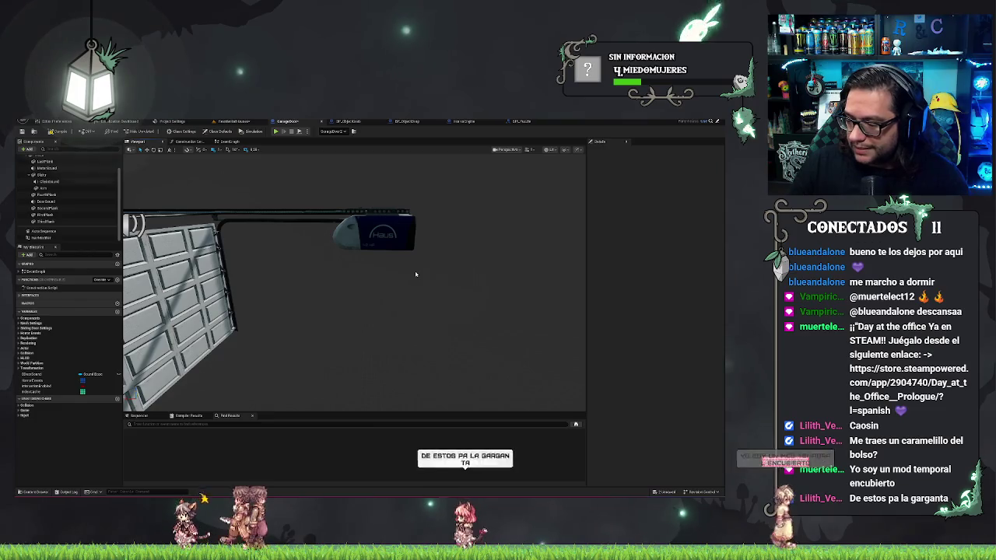
{"action": "left_click_drag", "start_coordinate": [415, 274], "coordinate": [400, 278]}
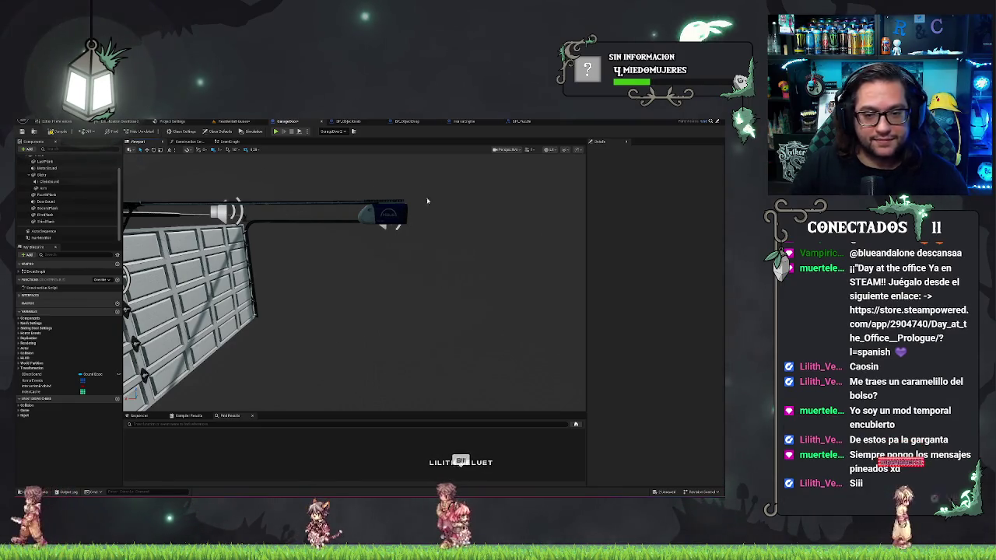
{"action": "left_click", "coordinate": [89, 206]}
{"action": "scroll", "coordinate": [77, 204], "scroll_direction": "up", "scroll_amount": 2}
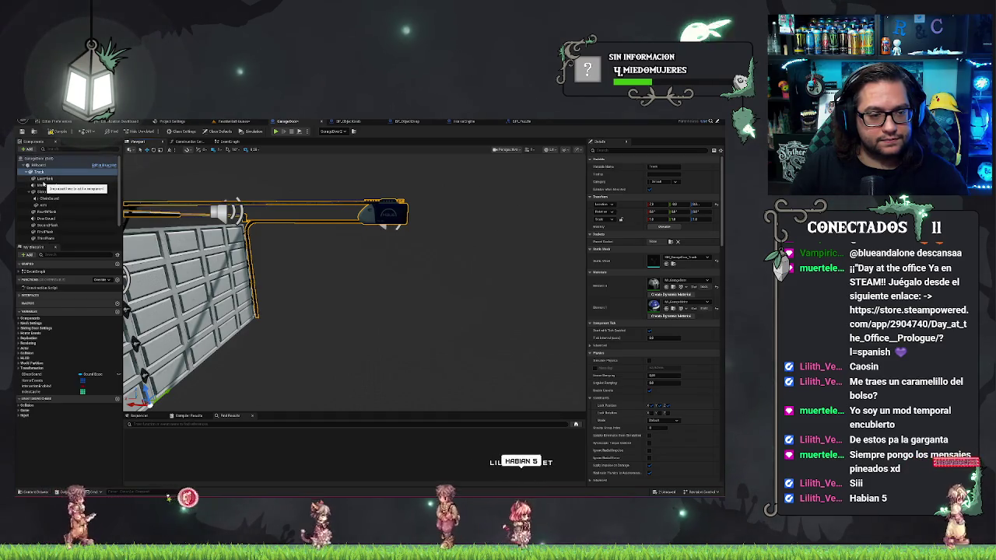
Step: Select the Track component and add a Particle System component found by searching 'particle'
{"action": "left_click", "coordinate": [48, 186]}
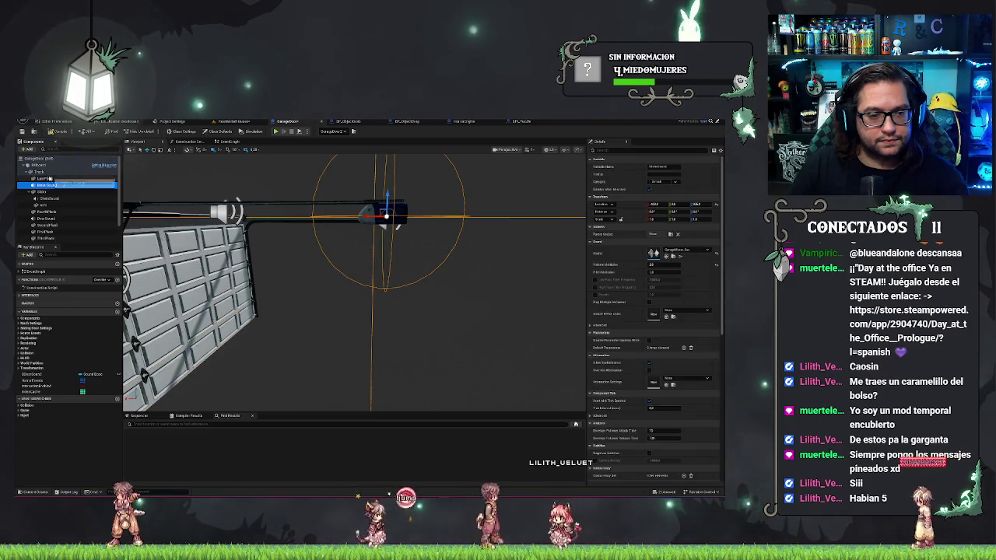
{"action": "left_click", "coordinate": [47, 178]}
{"action": "left_click", "coordinate": [42, 172]}
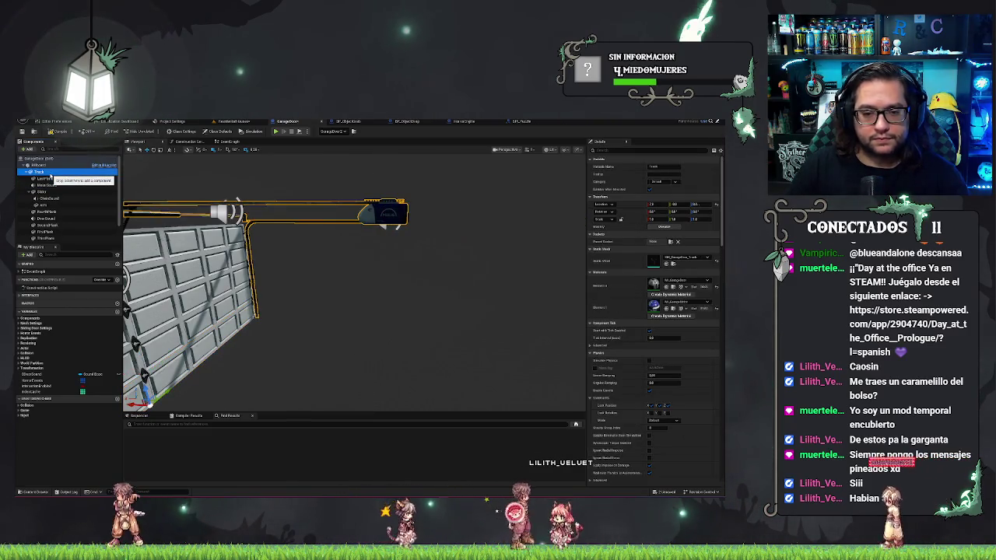
{"action": "right_click", "coordinate": [48, 175]}
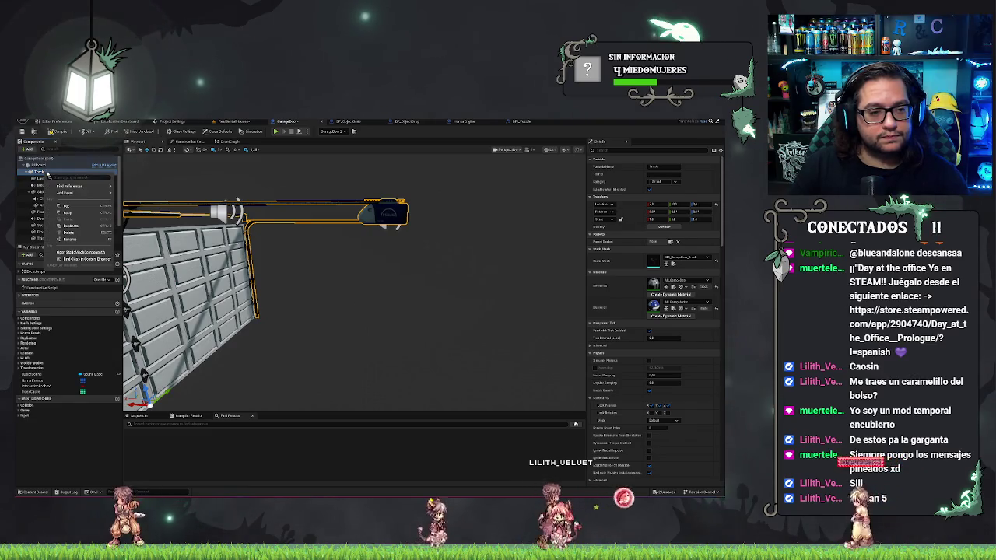
{"action": "left_click", "coordinate": [29, 149]}
{"action": "type", "text": "particle"}
{"action": "key", "text": "Return"}
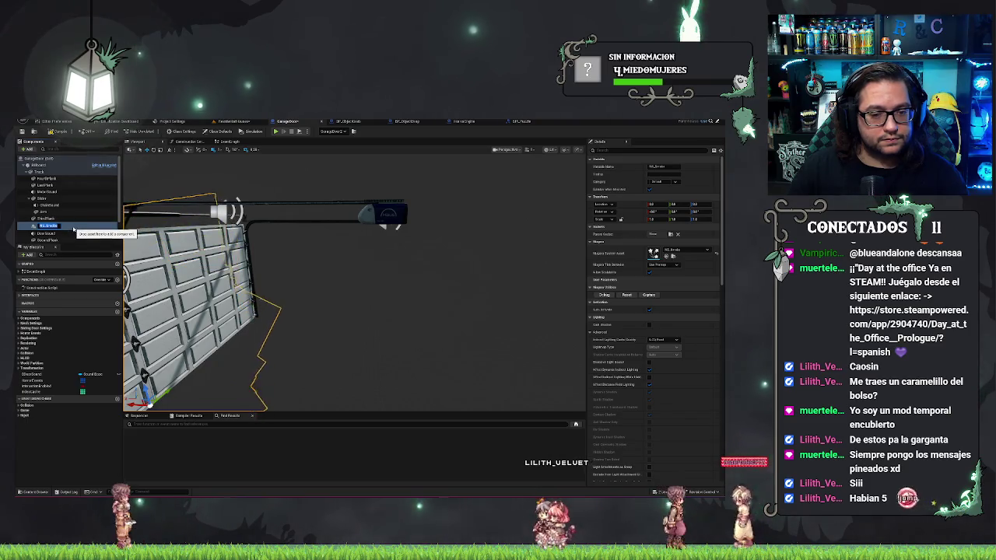
Step: Focus on the new smoke component, try rotating it about -101 degrees, then undo
{"action": "mouse_move", "coordinate": [376, 313]}
{"action": "left_mouse_down"}
{"action": "mouse_move", "coordinate": [307, 309]}
{"action": "mouse_move", "coordinate": [423, 203]}
{"action": "left_mouse_up"}
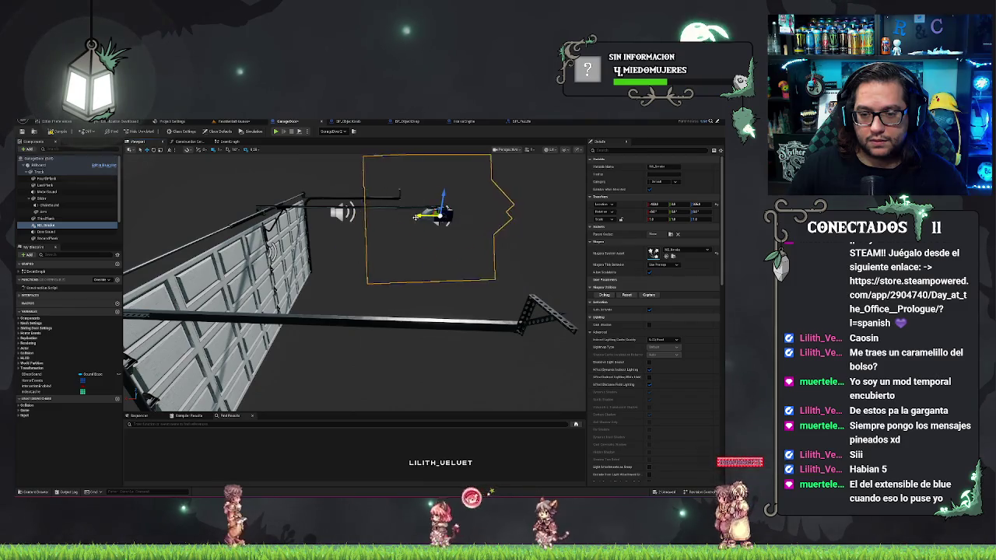
{"action": "key", "text": "f"}
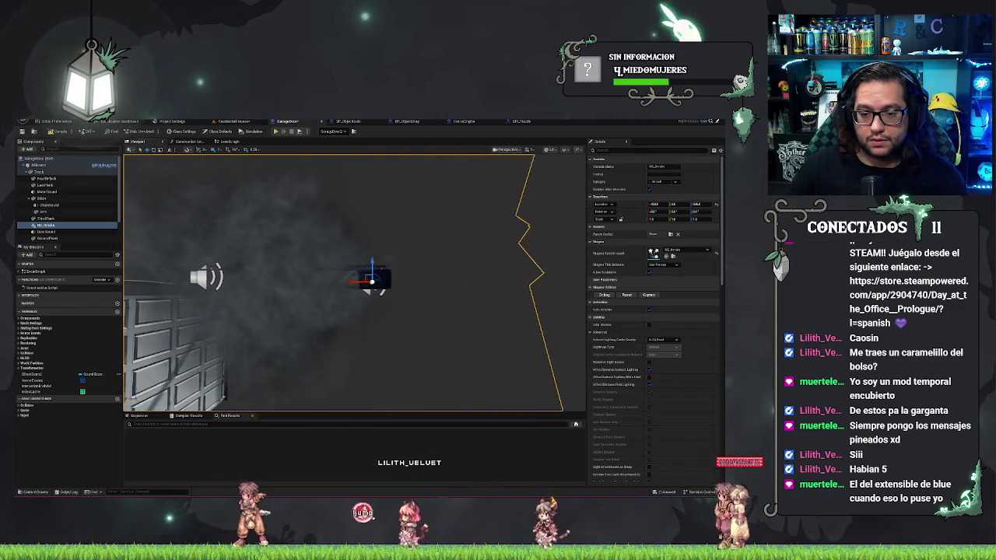
{"action": "key", "text": "e"}
{"action": "mouse_move", "coordinate": [372, 305]}
{"action": "left_mouse_down"}
{"action": "mouse_move", "coordinate": [395, 312]}
{"action": "mouse_move", "coordinate": [358, 274]}
{"action": "mouse_move", "coordinate": [413, 237]}
{"action": "mouse_move", "coordinate": [405, 241]}
{"action": "mouse_move", "coordinate": [436, 257]}
{"action": "mouse_move", "coordinate": [313, 227]}
{"action": "left_mouse_up"}
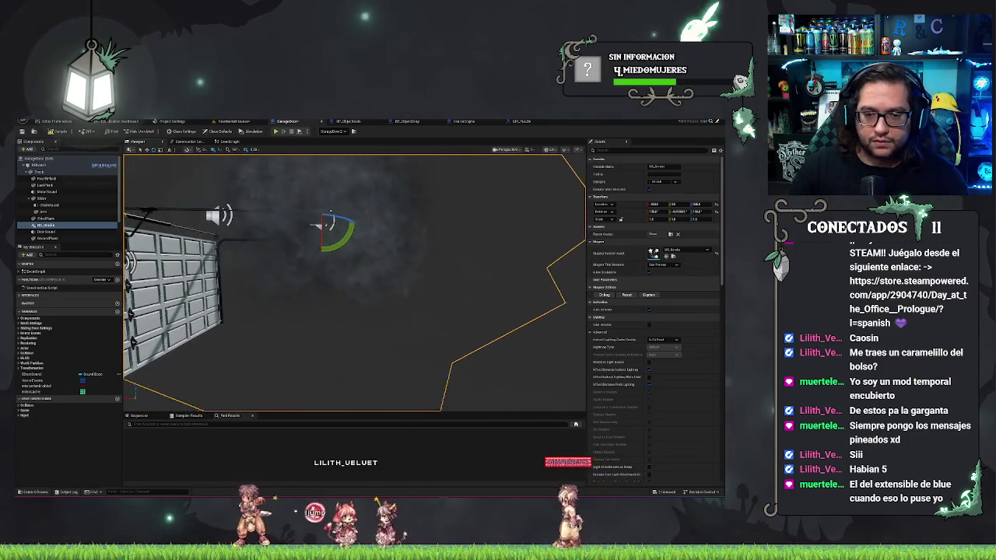
{"action": "key", "text": "ctrl+z"}
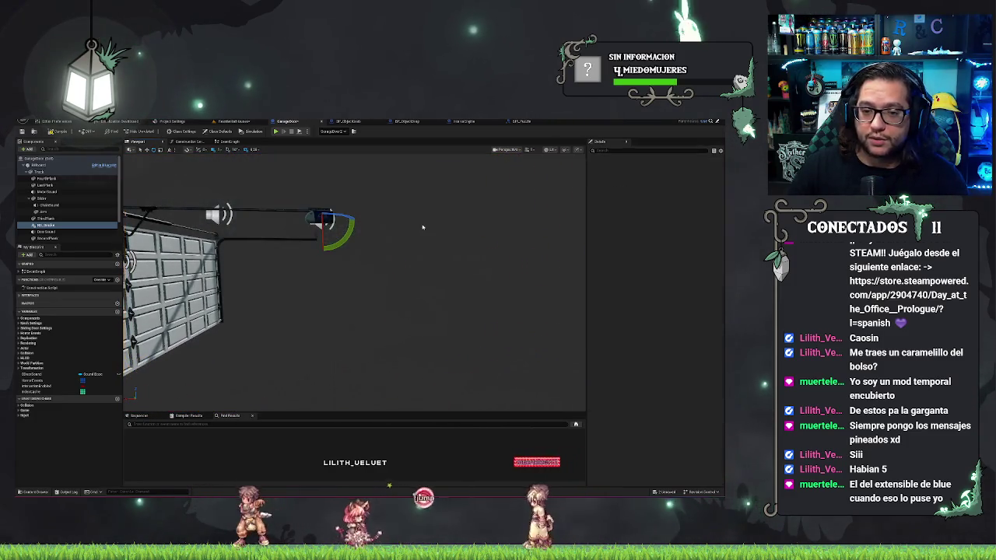